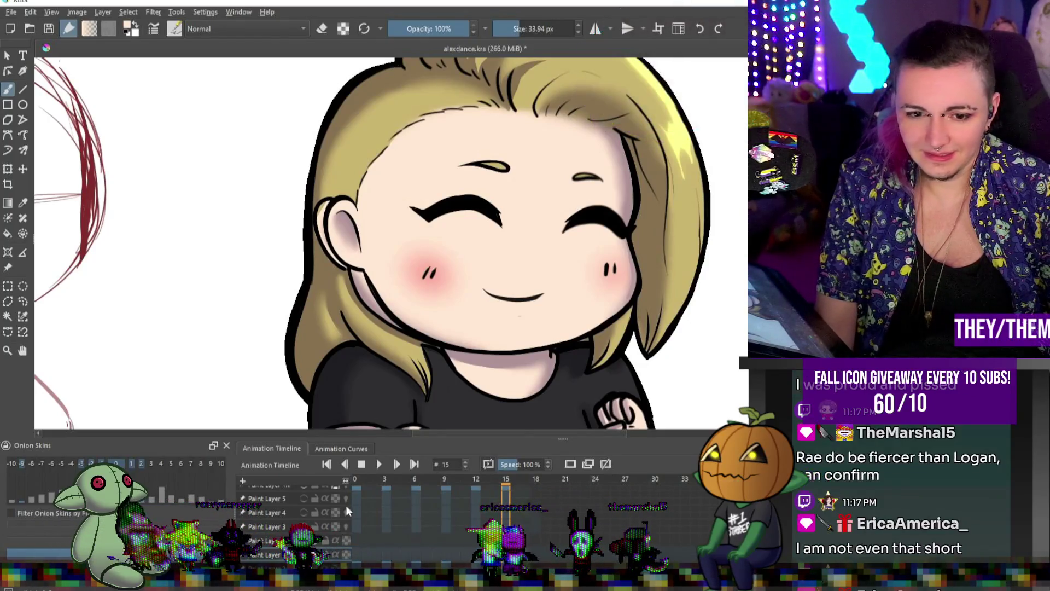
- Return to frame 0 to tidy the raised-fist chibi's hair and skin colouring
click(356, 555)
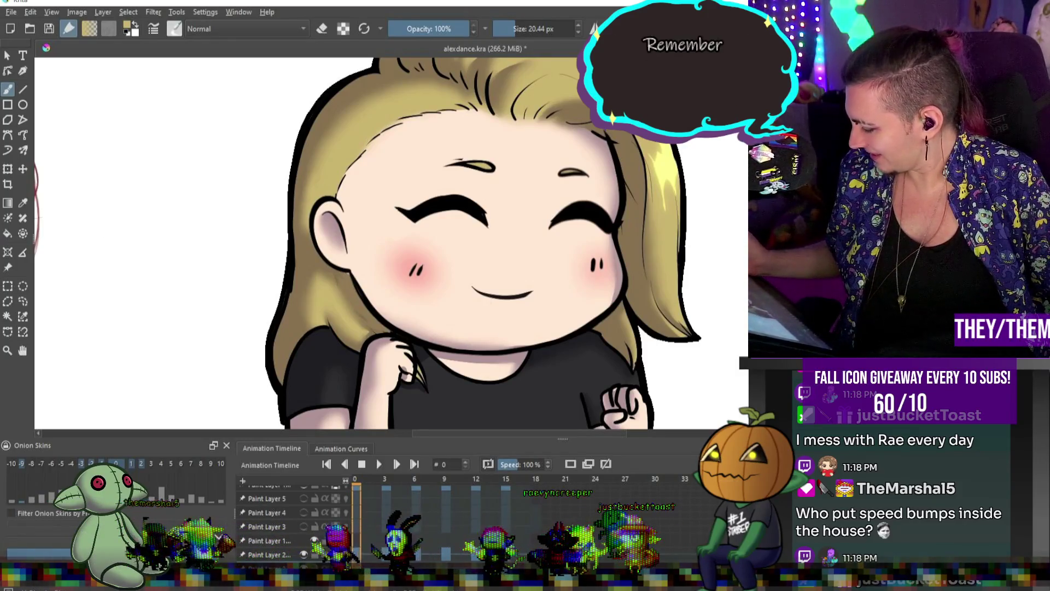
- Paint frame 0's hair with a larger brush, then advance to frame 3 and switch to erasing
key(bracketright)
key(bracketright)
key(bracketright)
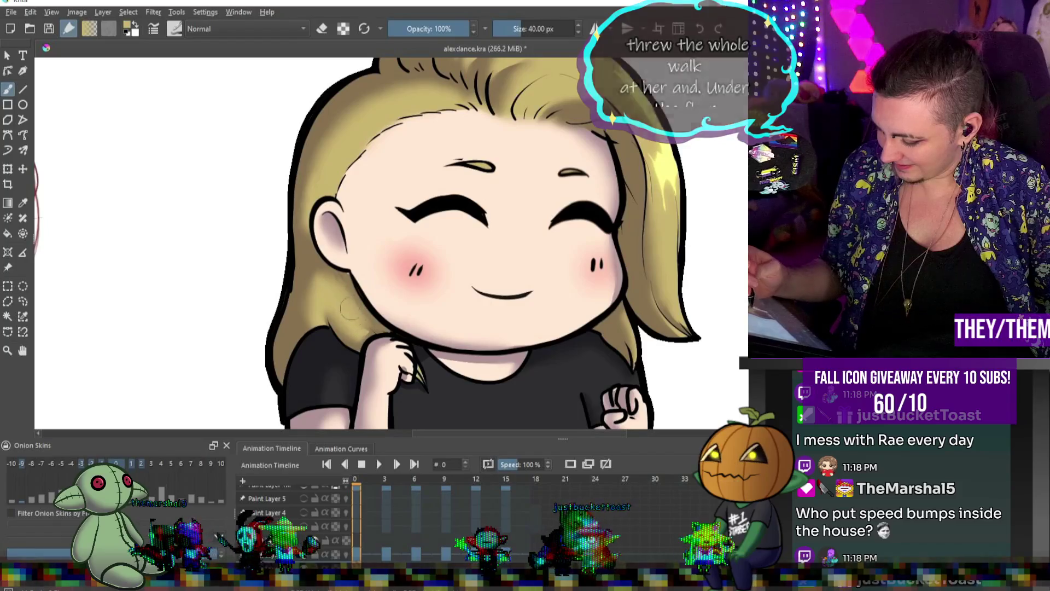
key(alt+period)
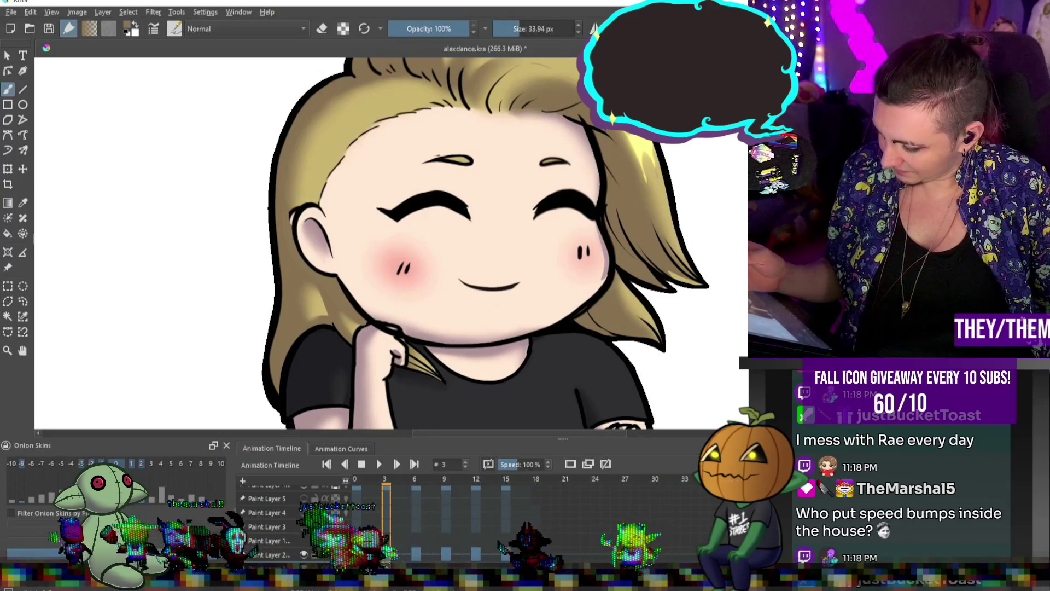
key(e)
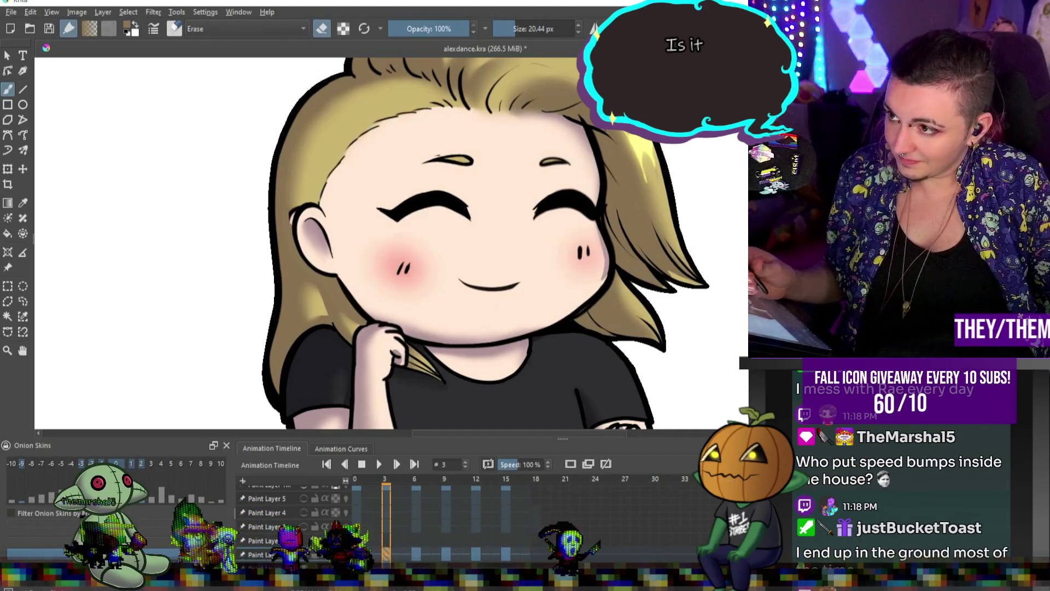
- Reshade frame 3's hair with sampled tan and black outline colours using a finer brush
key(e)
alt+click(368, 315)
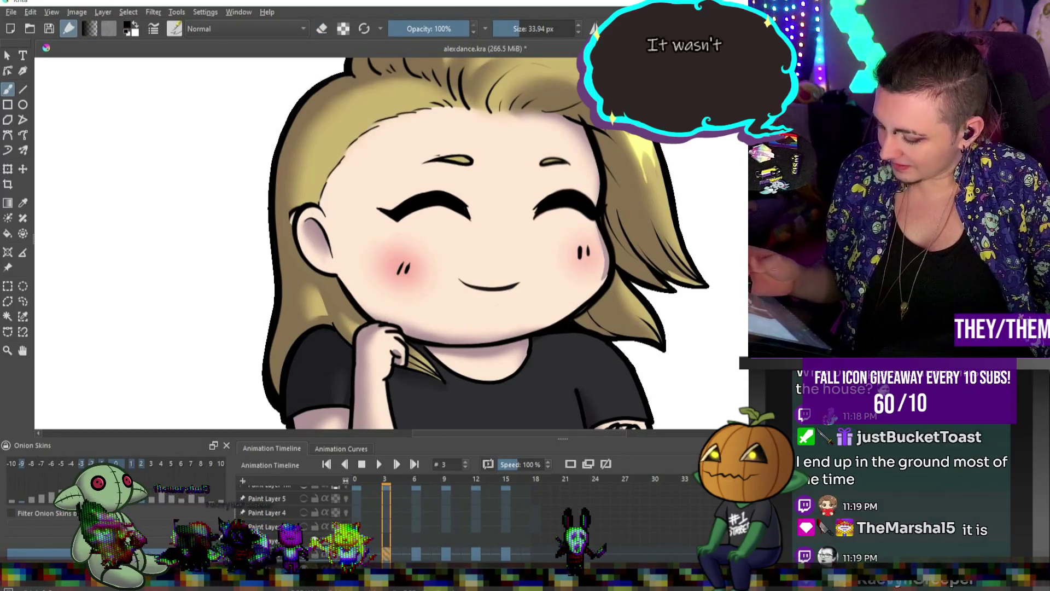
key(alt)
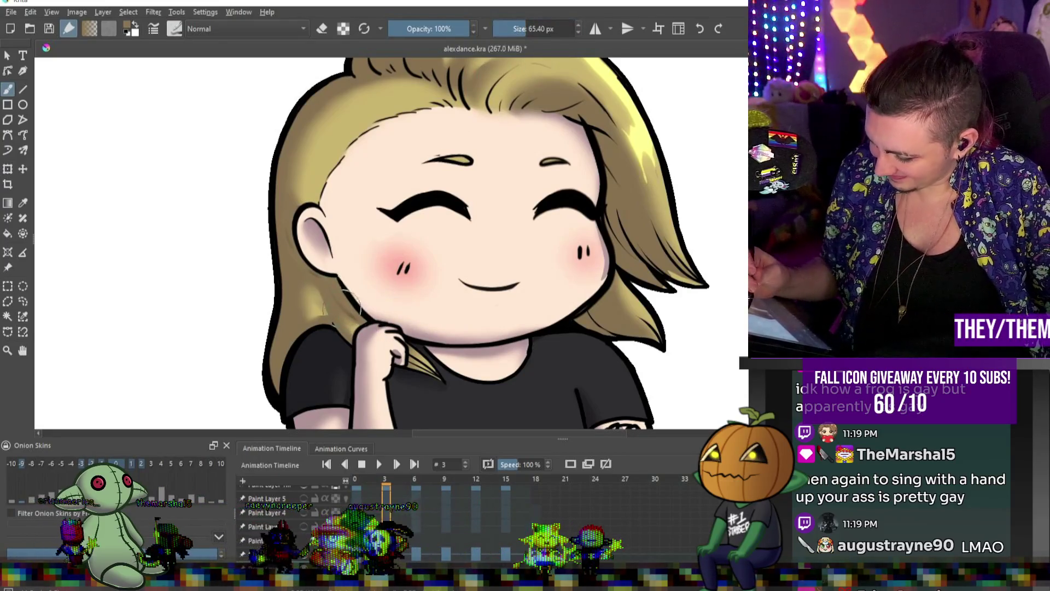
key(bracketleft)
key(bracketleft)
key(bracketleft)
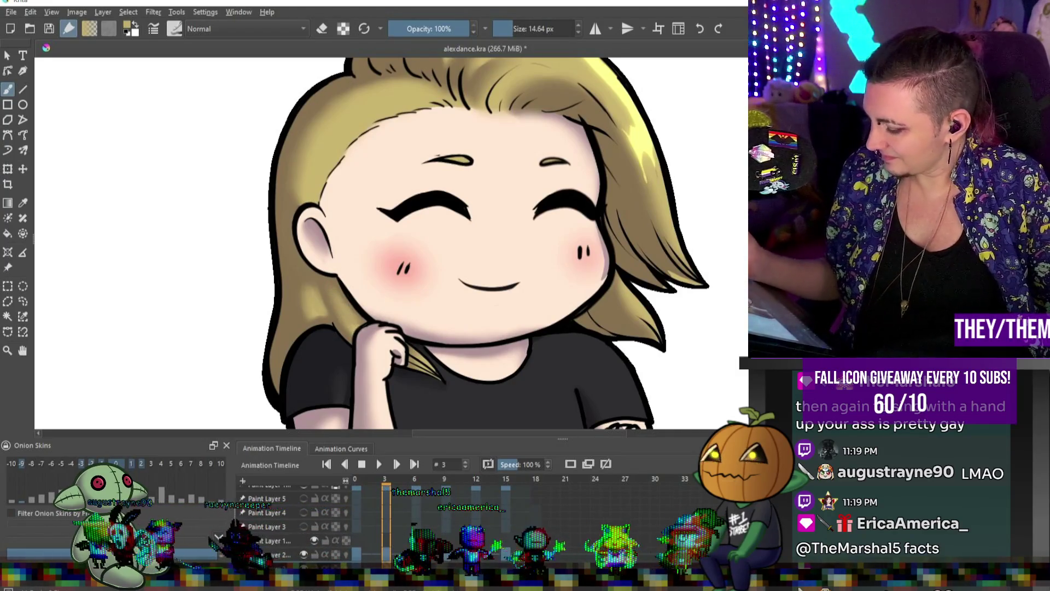
key(minus)
key(minus)
key(minus)
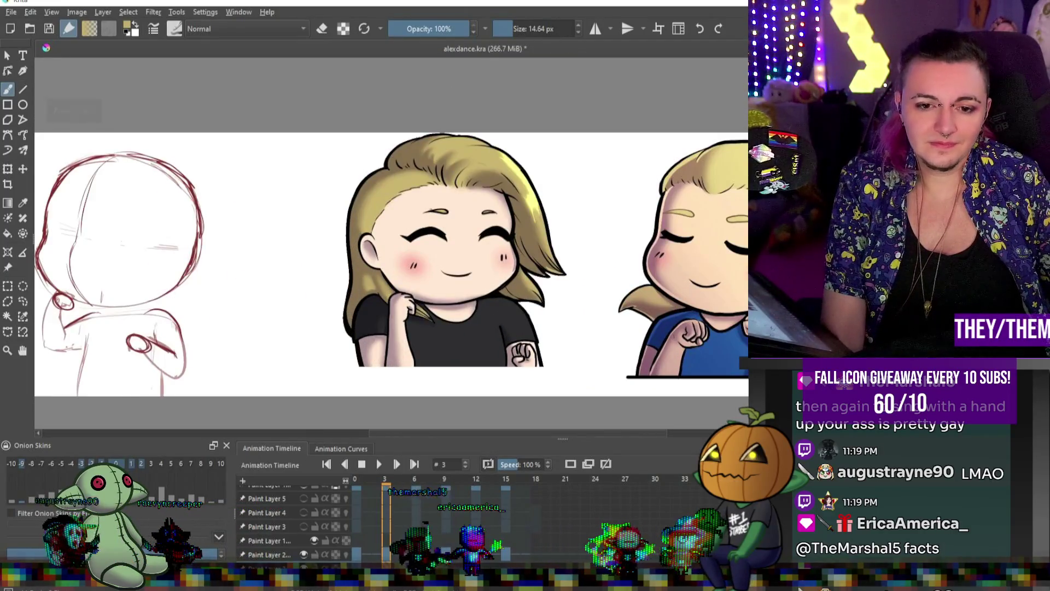
- On frame 6, set a 34 px brush and touch up outlines in black and the cheek skin
click(398, 463)
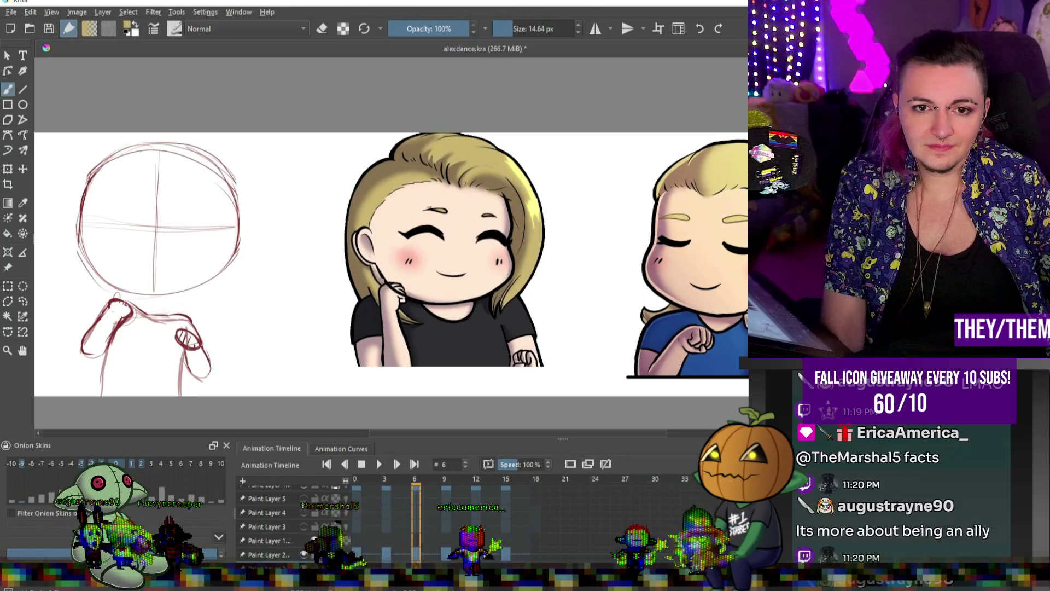
scroll(360, 256, up, 3)
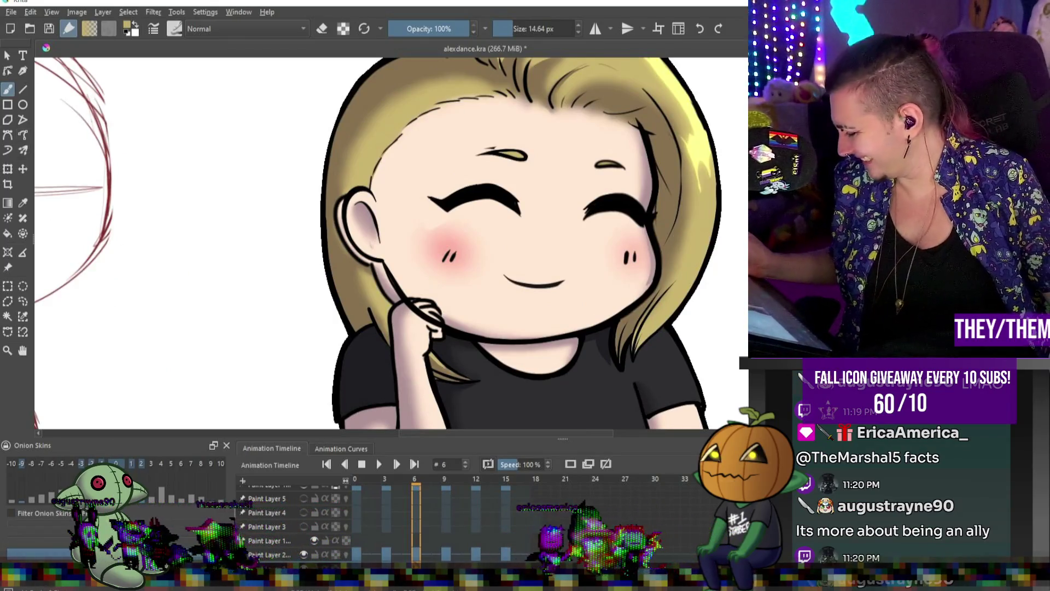
drag(359, 208, 366, 208)
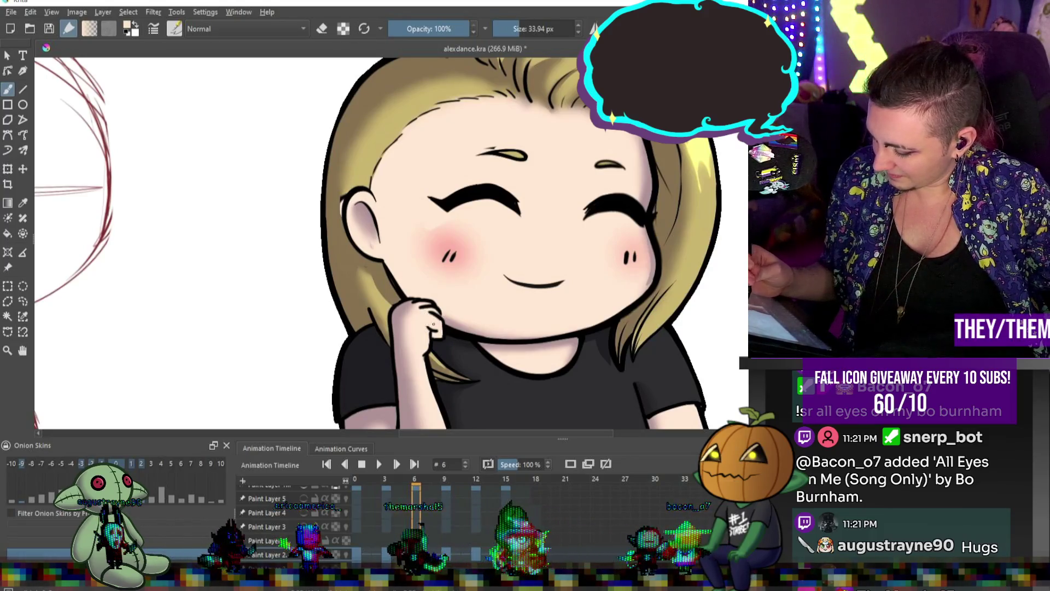
ctrl+click(429, 332)
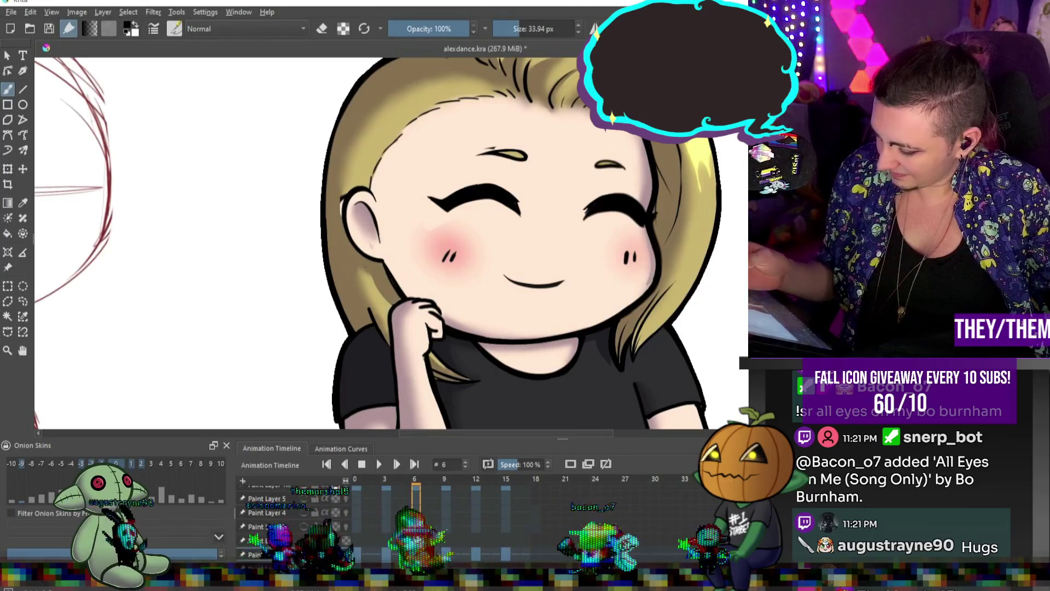
ctrl+click(355, 271)
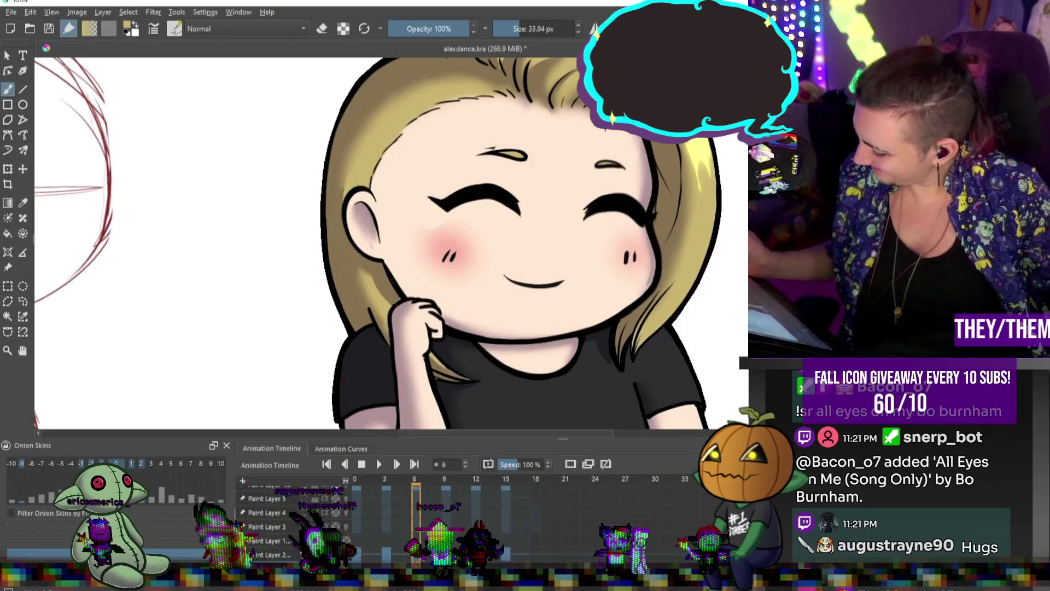
- Finish frame 6's hair and skin colouring with a larger brush and default black, then go to frame 9
key(bracketright)
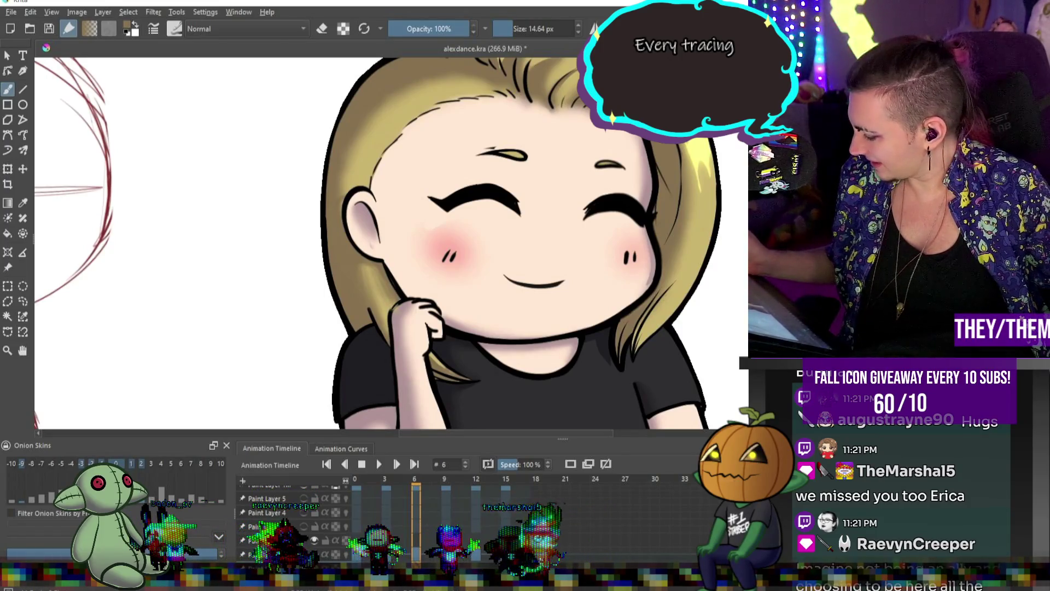
key(bracketright)
key(bracketright)
key(bracketright)
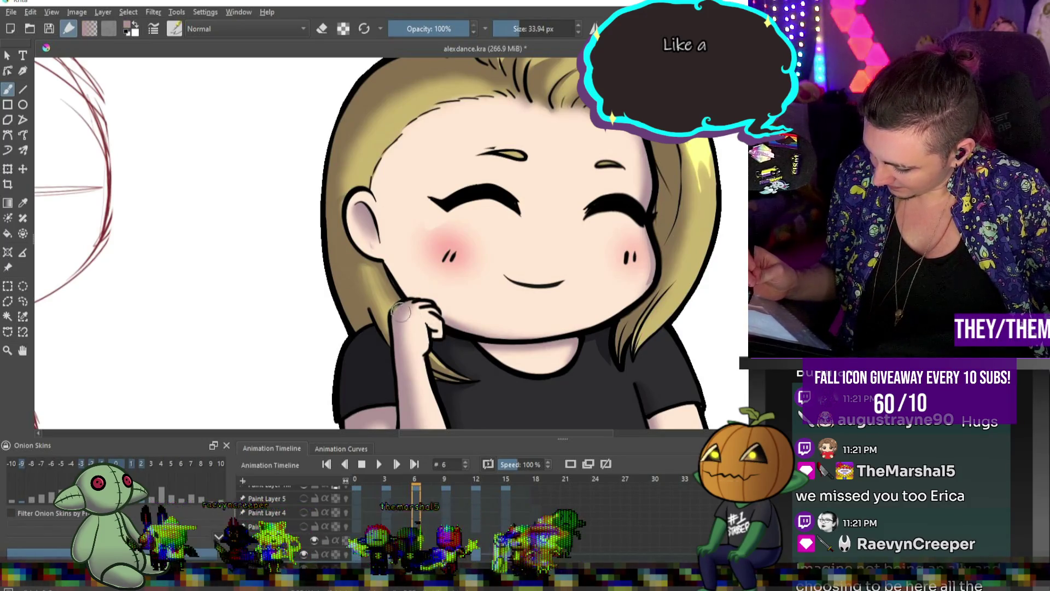
key(d)
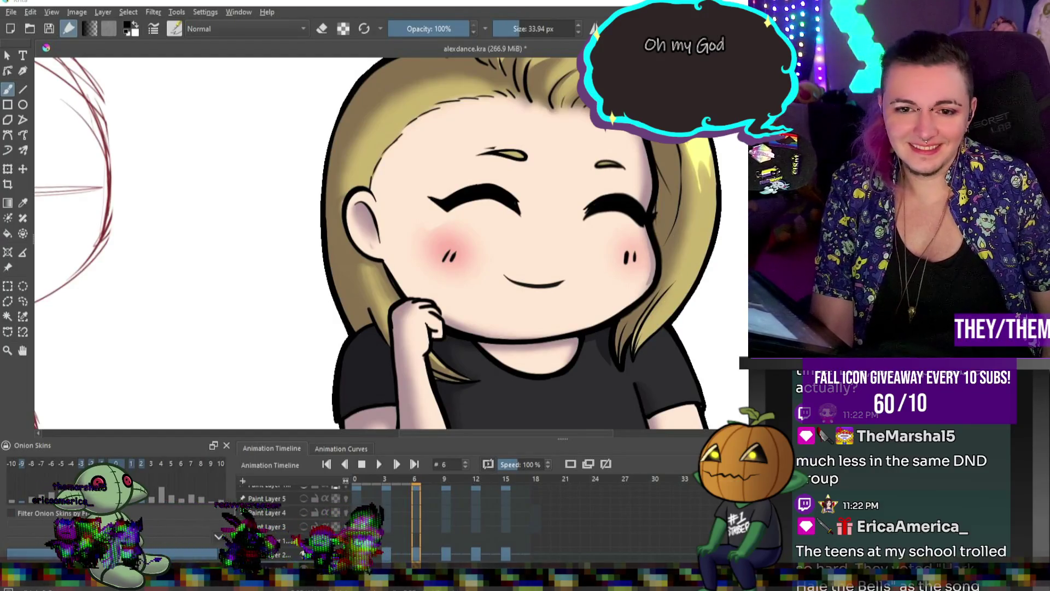
scroll(348, 377, down, 3)
scroll(484, 279, up, 4)
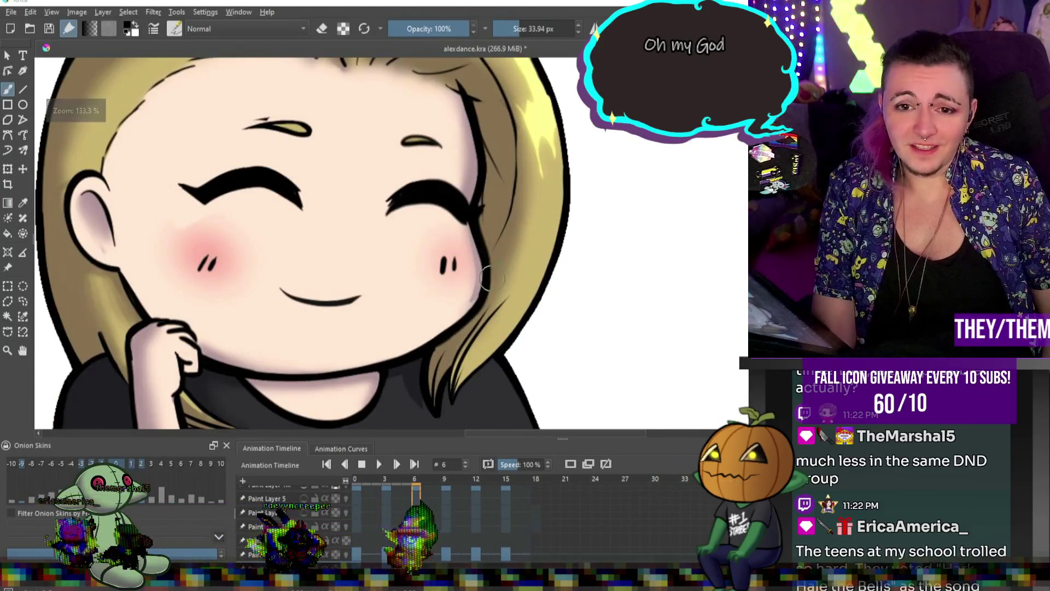
scroll(484, 279, down, 3)
scroll(399, 329, up, 1)
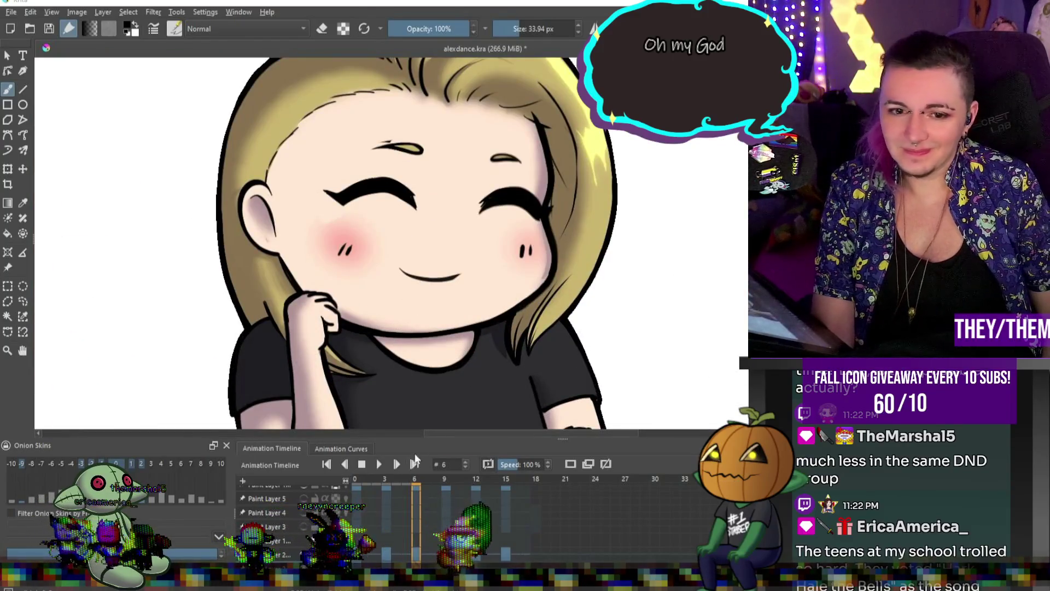
key(Right)
key(Right)
key(Right)
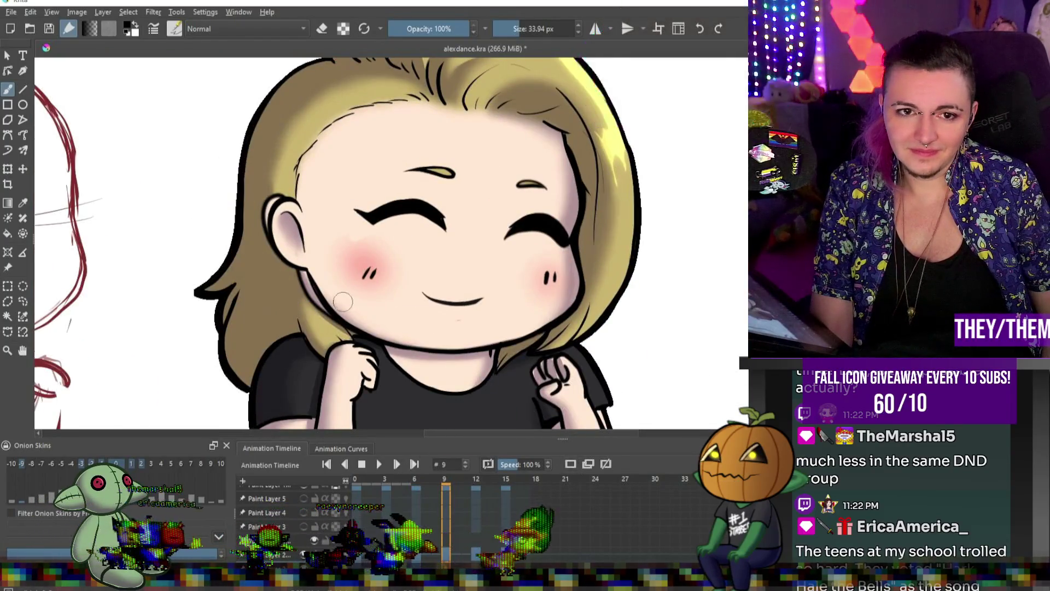
- Paint tan hair colour over the stray dark line beside the chibi's ear on frame 9
scroll(399, 301, up, 2)
scroll(399, 302, down, 3)
scroll(400, 302, up, 4)
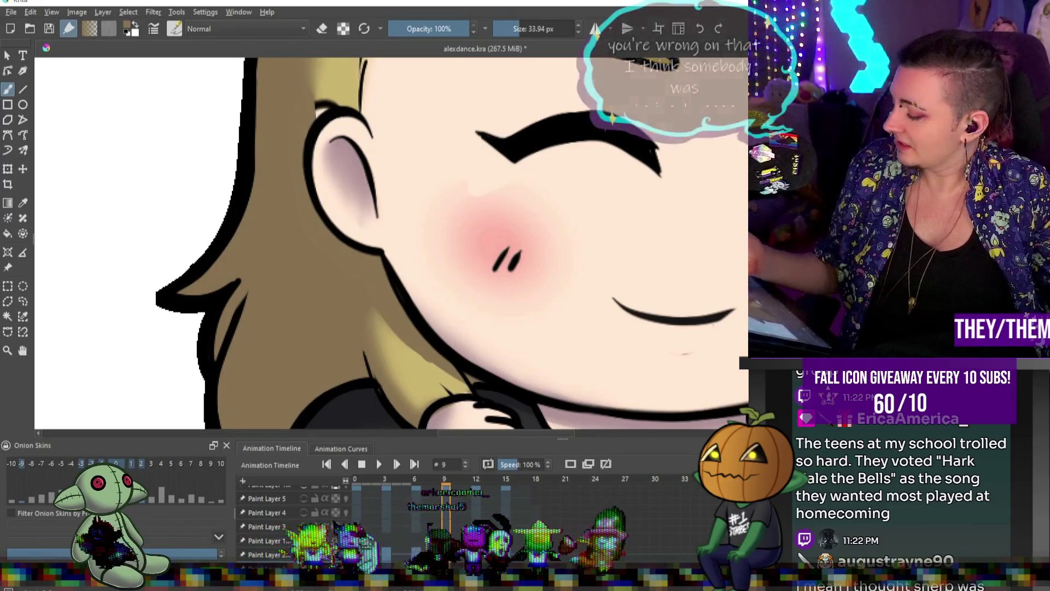
scroll(312, 128, up, 2)
drag(328, 218, 320, 197)
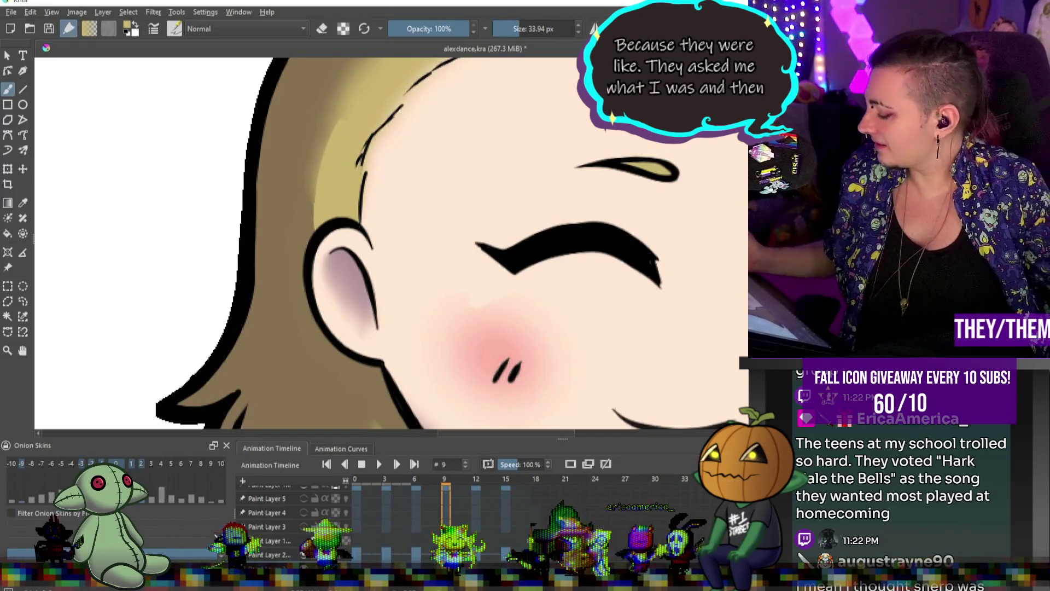
key(bracketright)
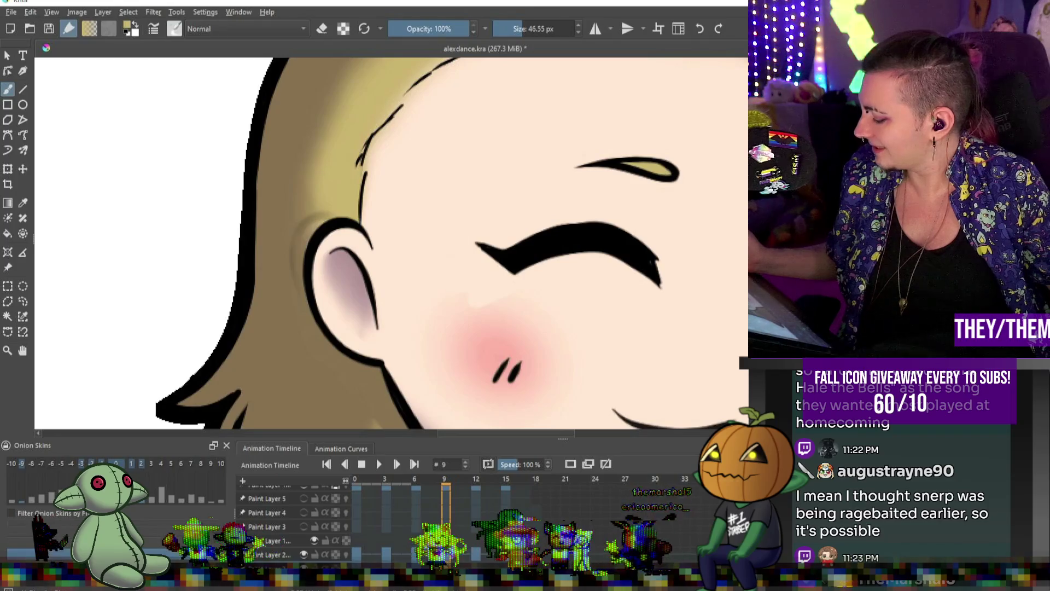
key(bracketleft)
key(bracketleft)
key(bracketleft)
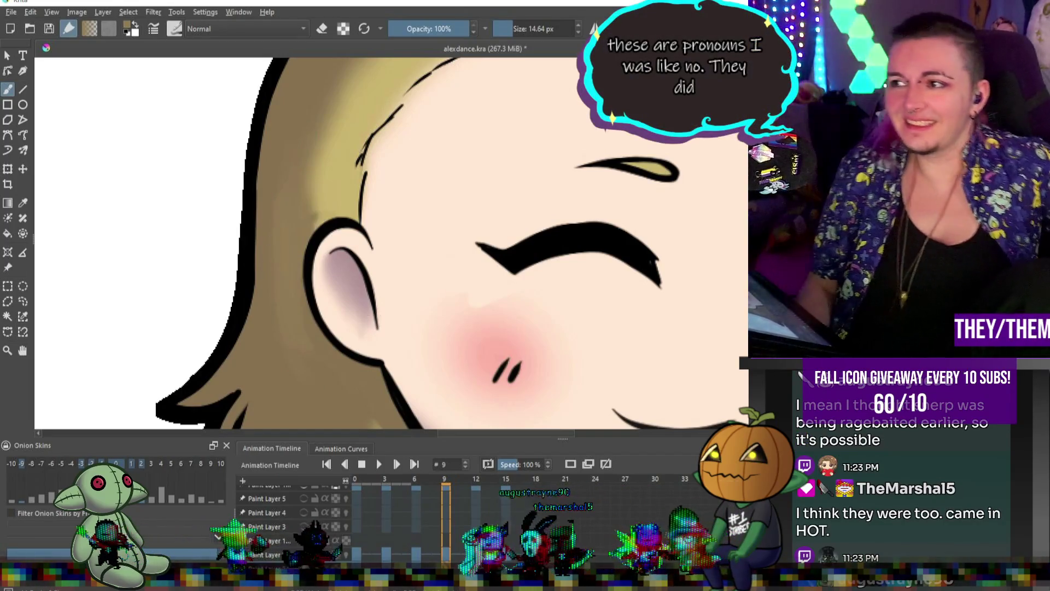
- Fill the hair gap beside the neck with tan and review the whole frame
scroll(225, 289, down, 5)
scroll(356, 273, up, 3)
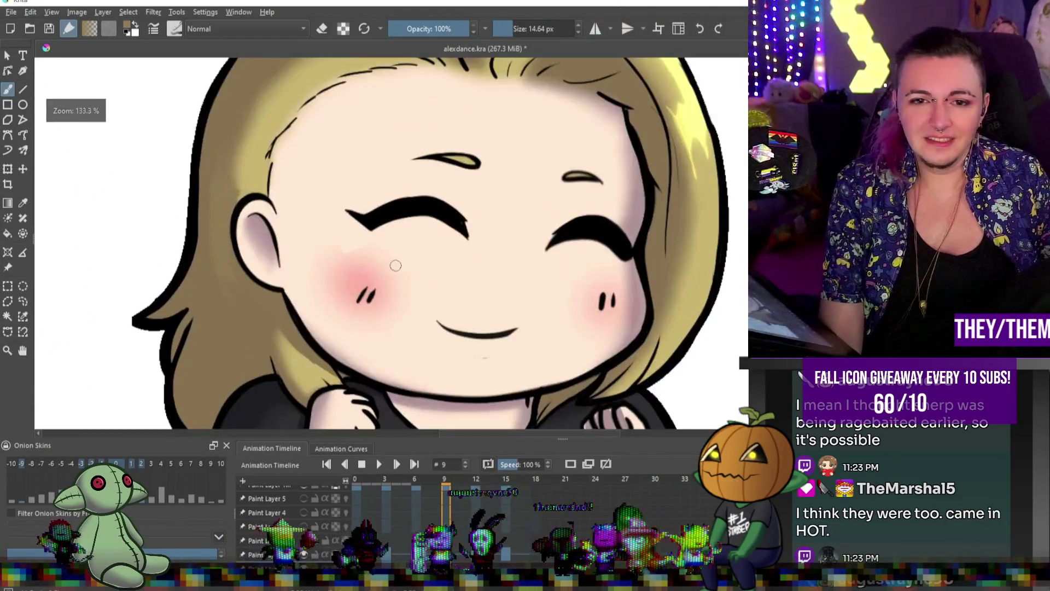
scroll(250, 361, up, 4)
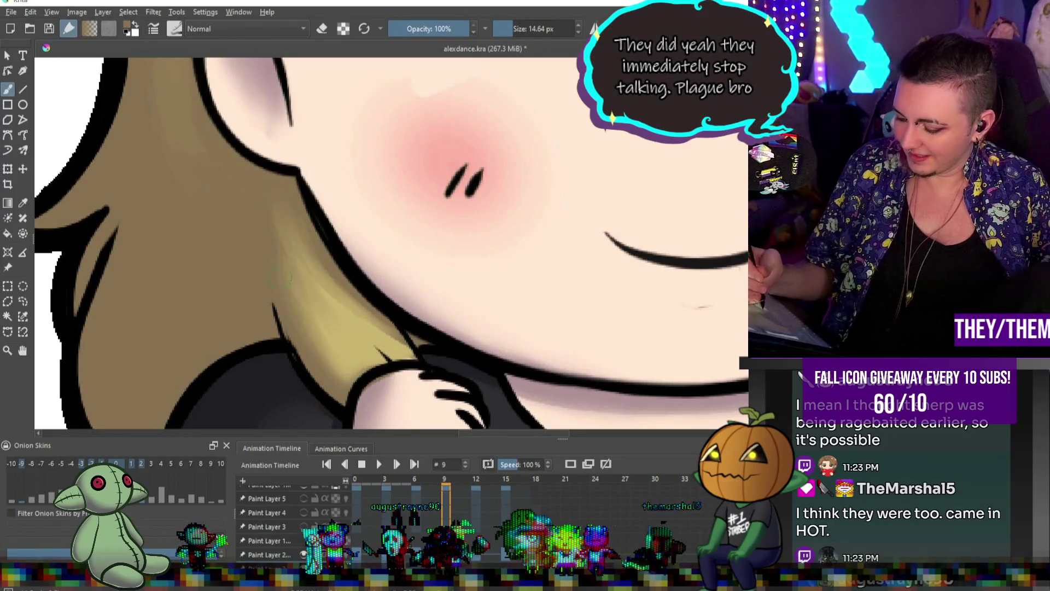
key(2)
scroll(314, 268, up, 4)
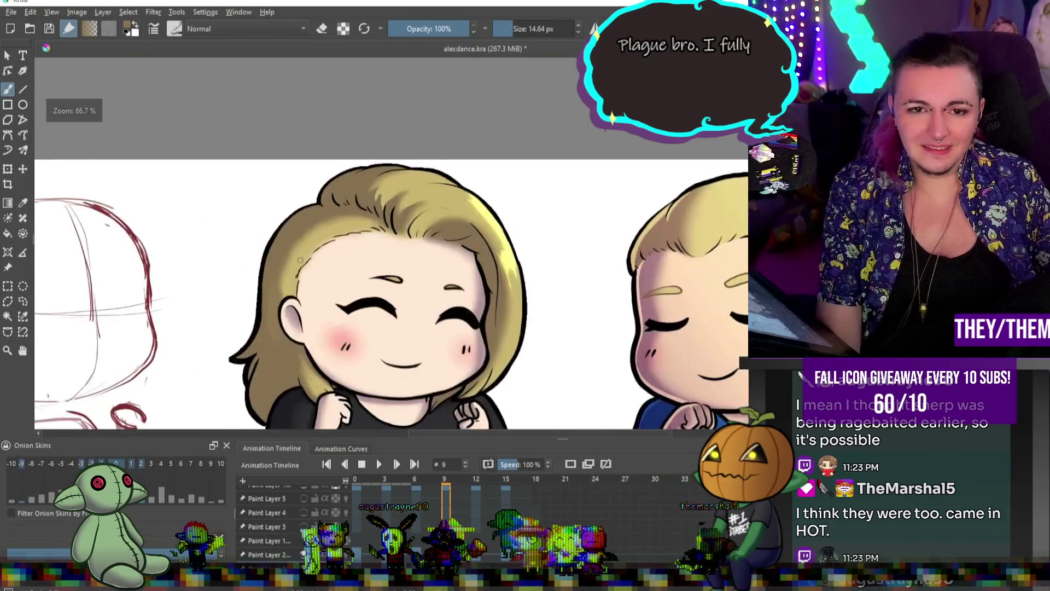
scroll(314, 267, down, 5)
scroll(314, 268, up, 3)
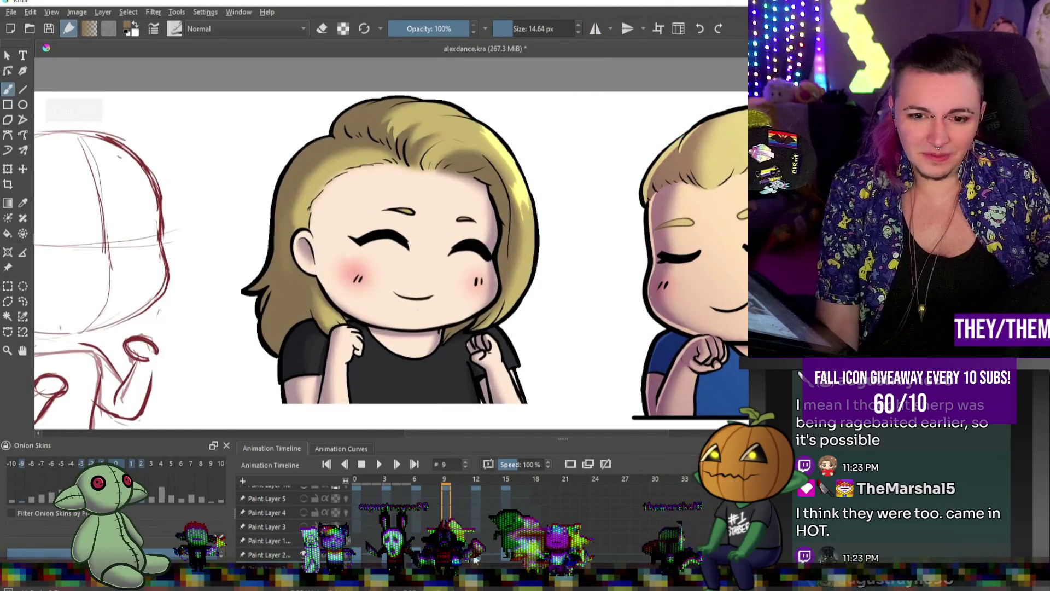
- Advance to frame 12, zoom in on the face, and enlarge the brush to about 34 px
key(period)
key(period)
key(period)
scroll(340, 306, up, 1)
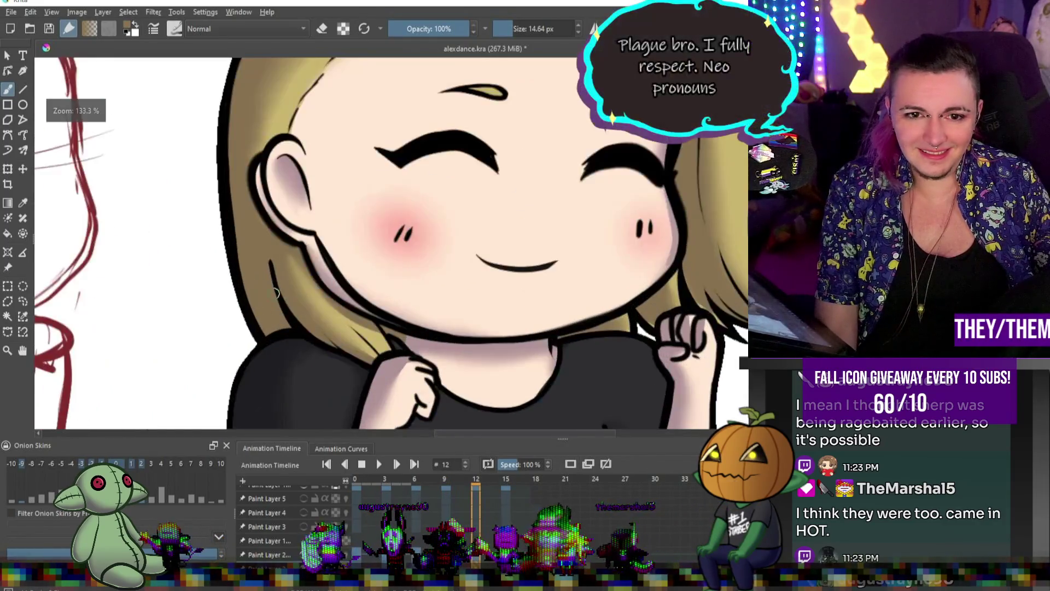
scroll(292, 302, up, 1)
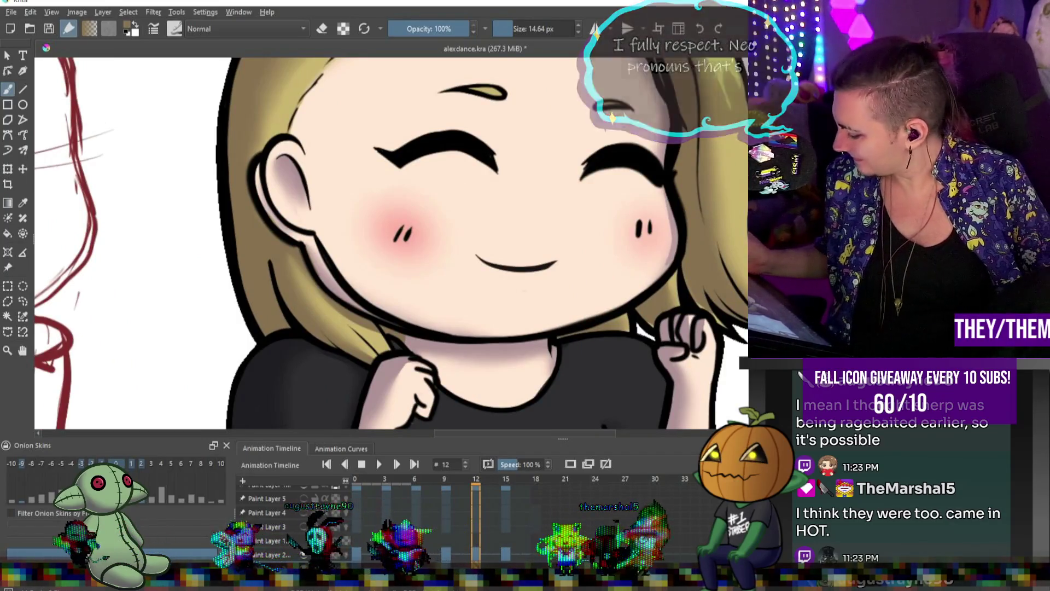
key(bracketright)
key(bracketright)
key(bracketright)
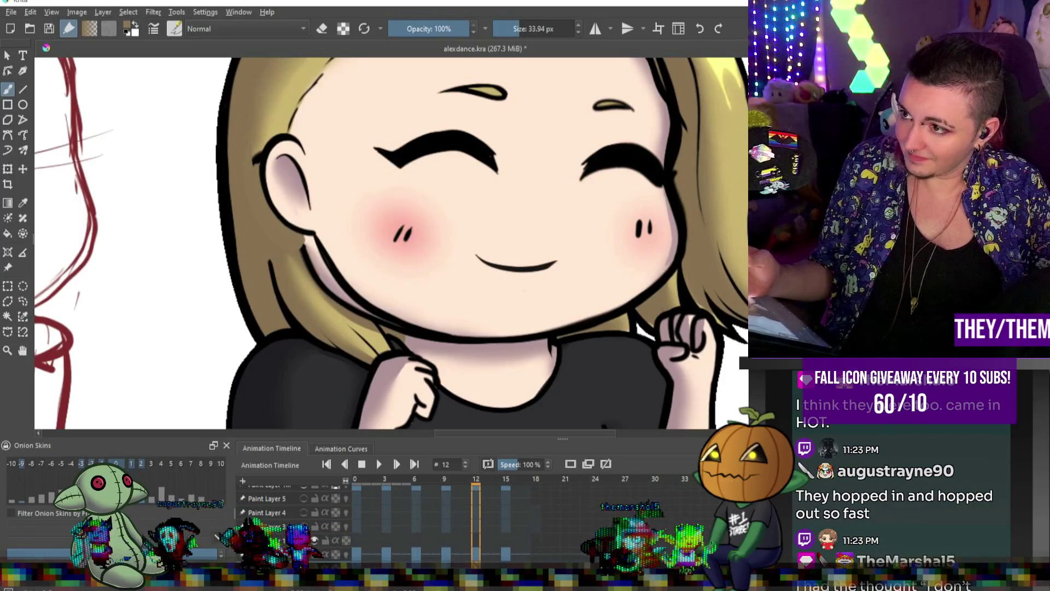
- Touch up frame 12's cheek and hair, drawing a black outline linking the hair line to the raised hand
drag(302, 234, 339, 286)
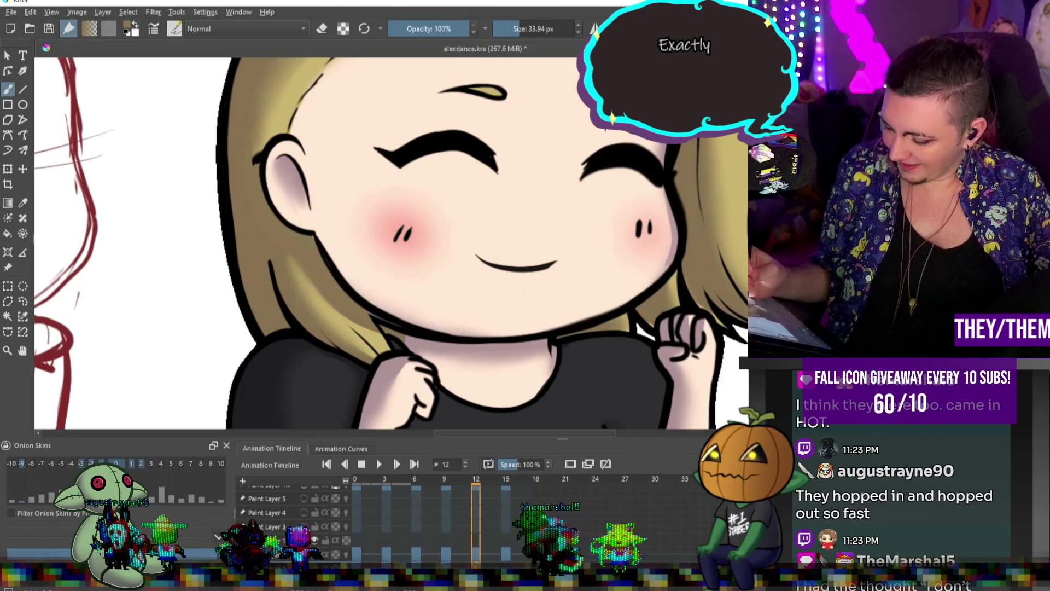
alt+click(279, 116)
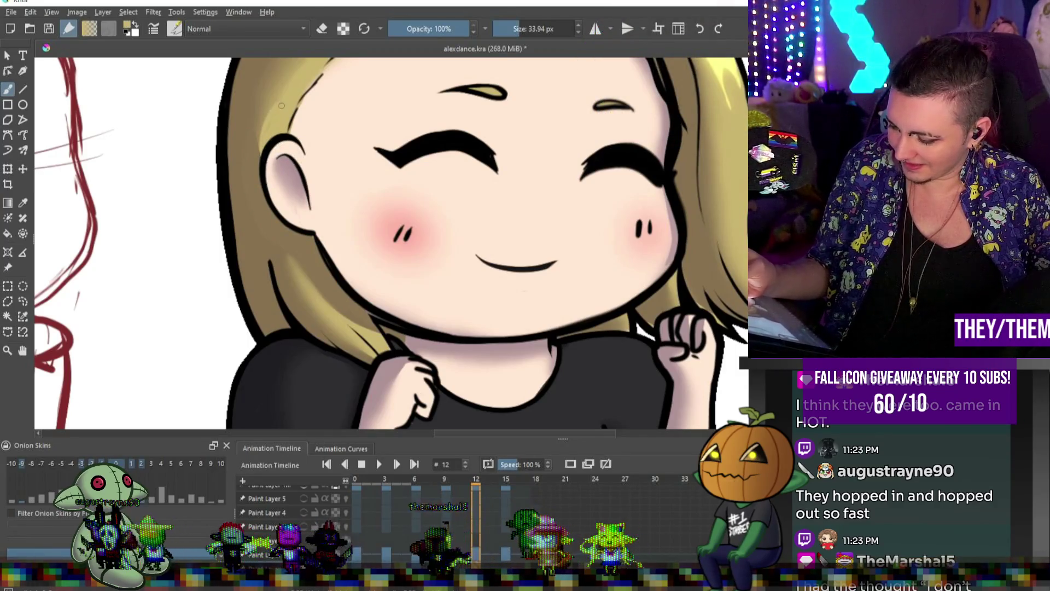
drag(390, 328, 412, 361)
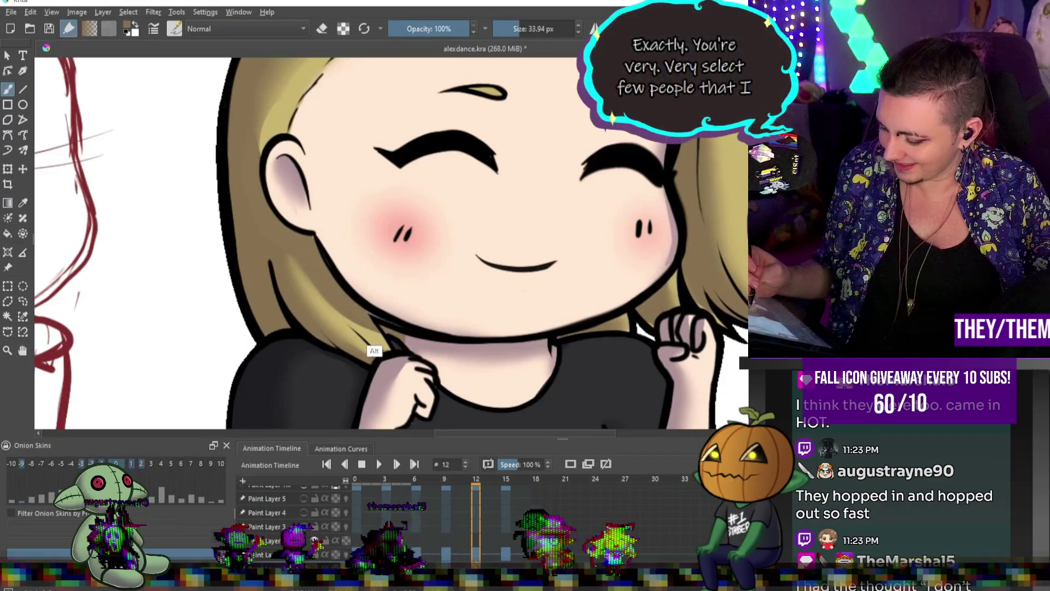
alt+click(375, 317)
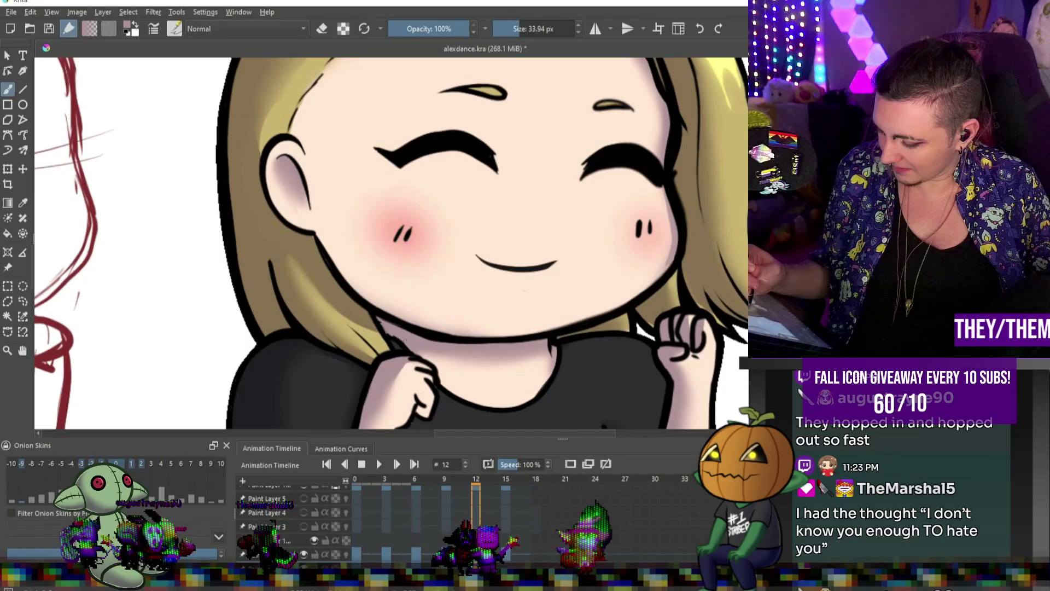
drag(404, 346, 381, 327)
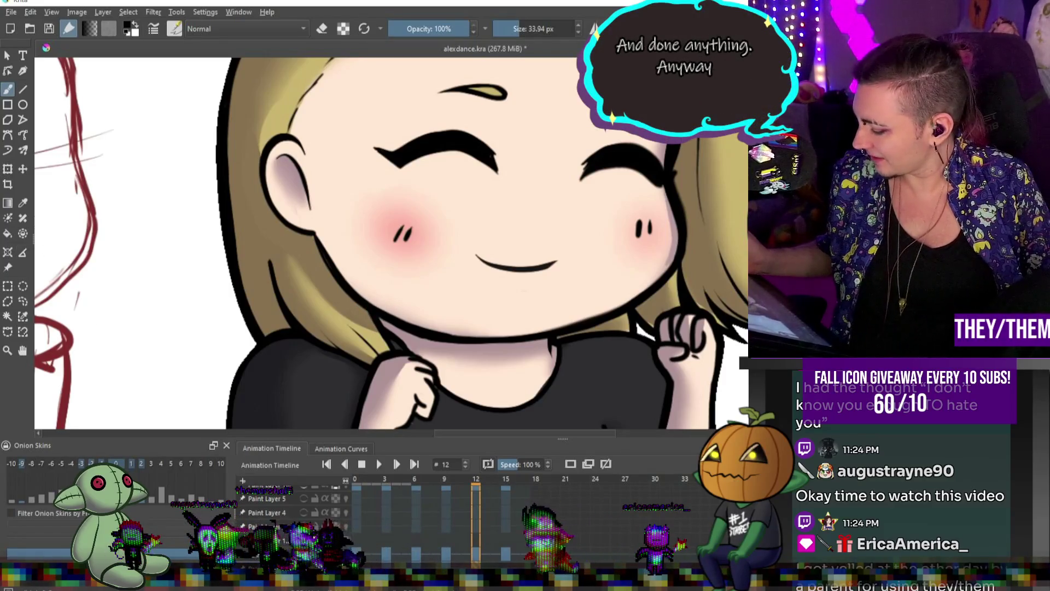
key(bracketright)
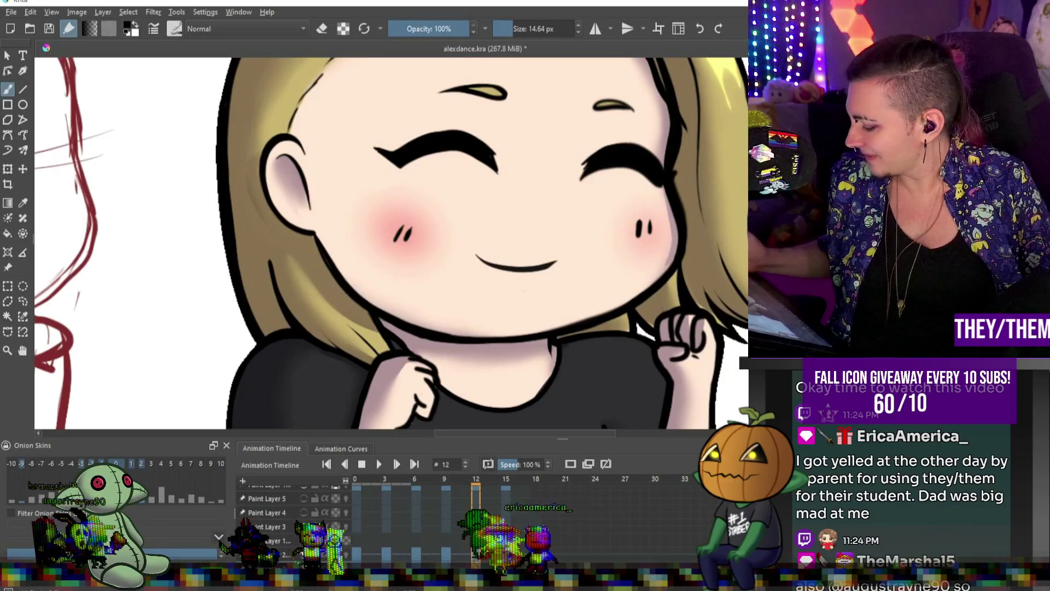
key(bracketleft)
key(bracketleft)
key(bracketleft)
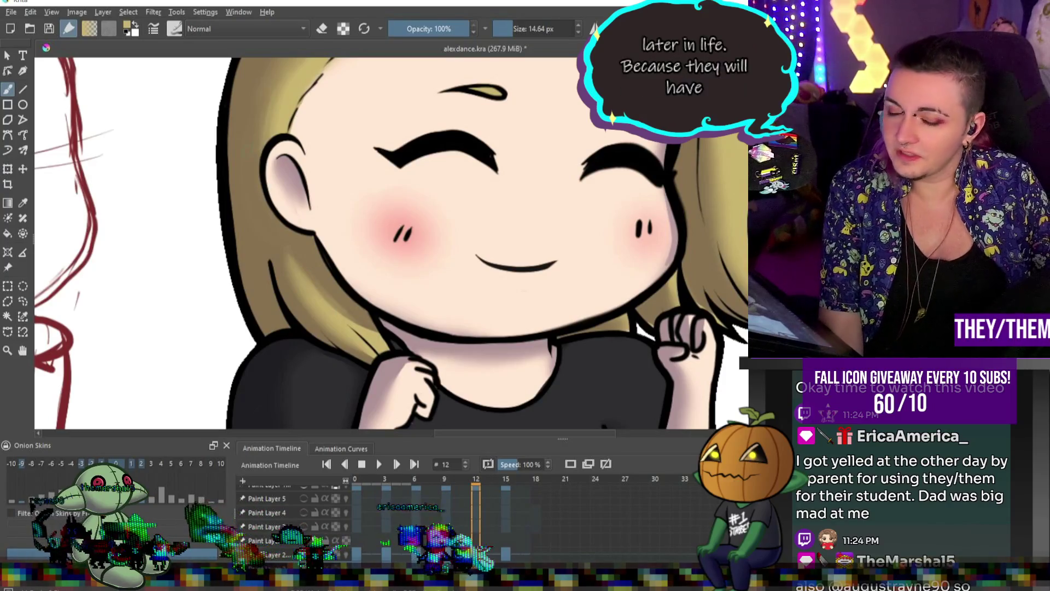
key(minus)
key(minus)
key(minus)
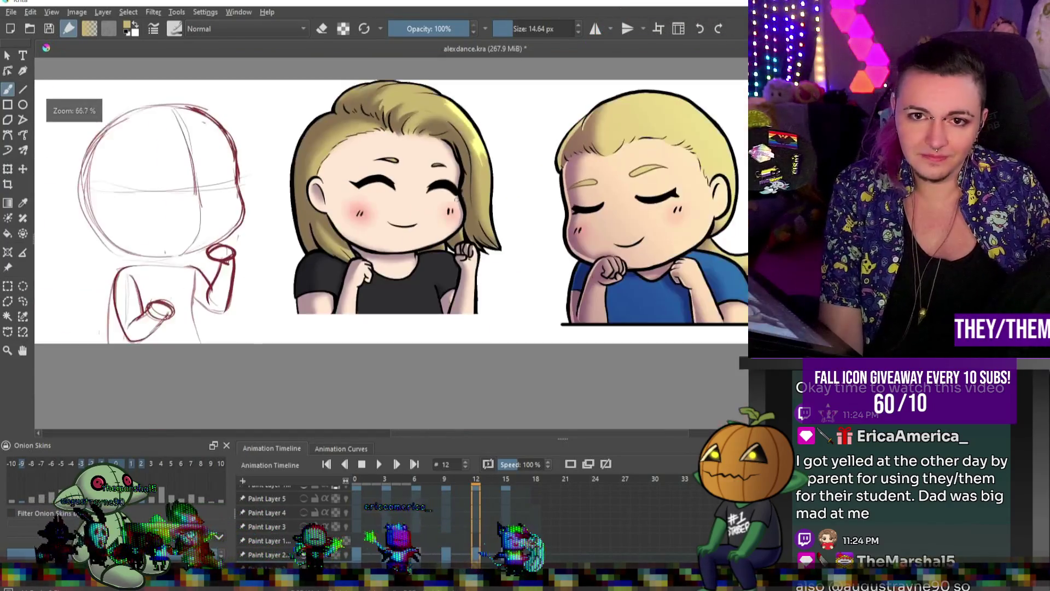
- Inspect frame 12's face at several zoom levels, then advance to frame 15
scroll(375, 142, up, 3)
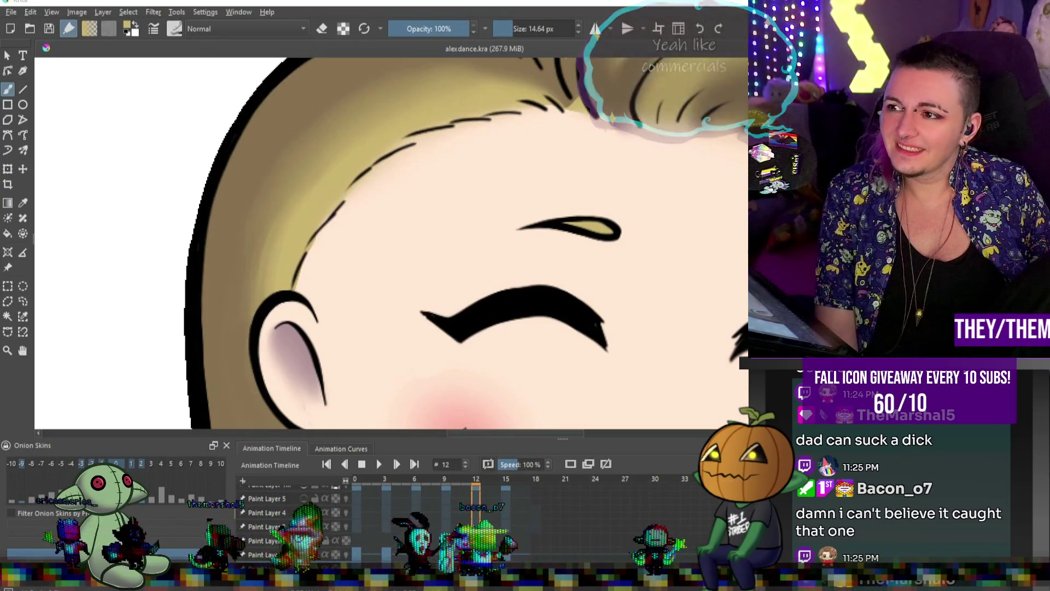
key(1)
key(minus)
key(1)
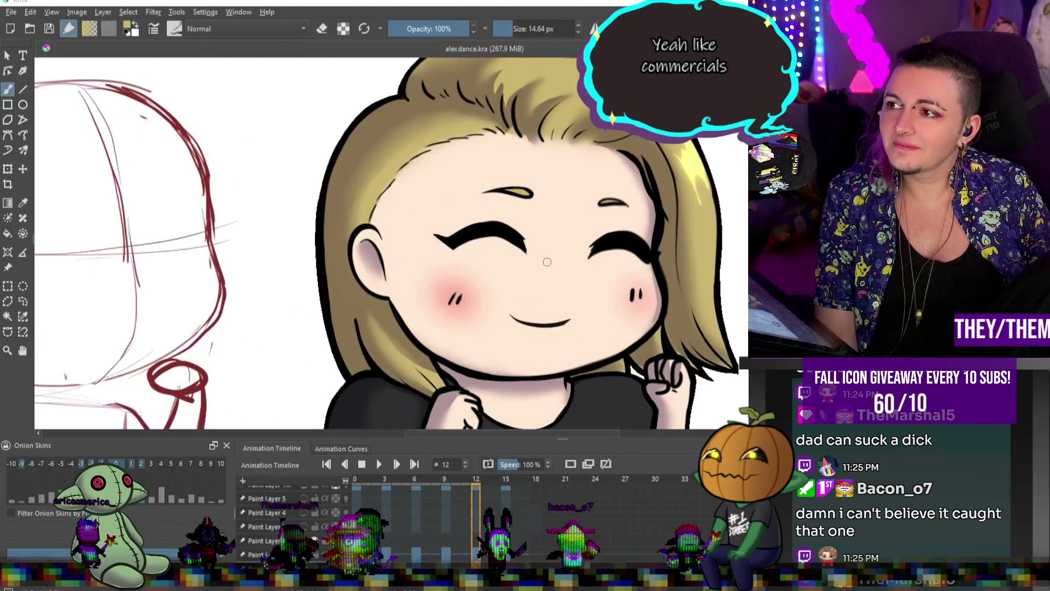
key(minus)
key(1)
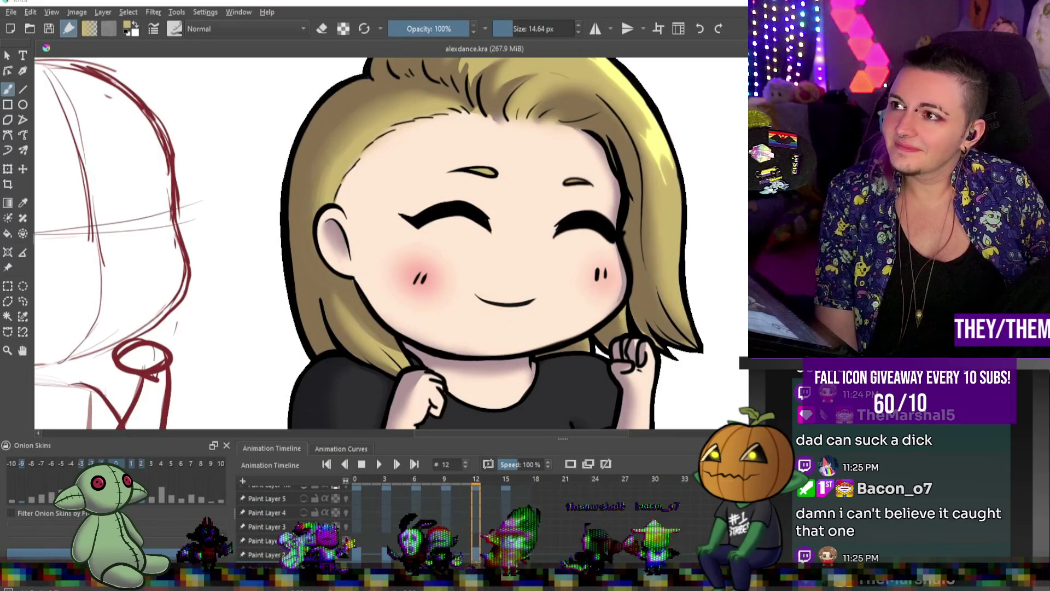
scroll(593, 188, down, 1)
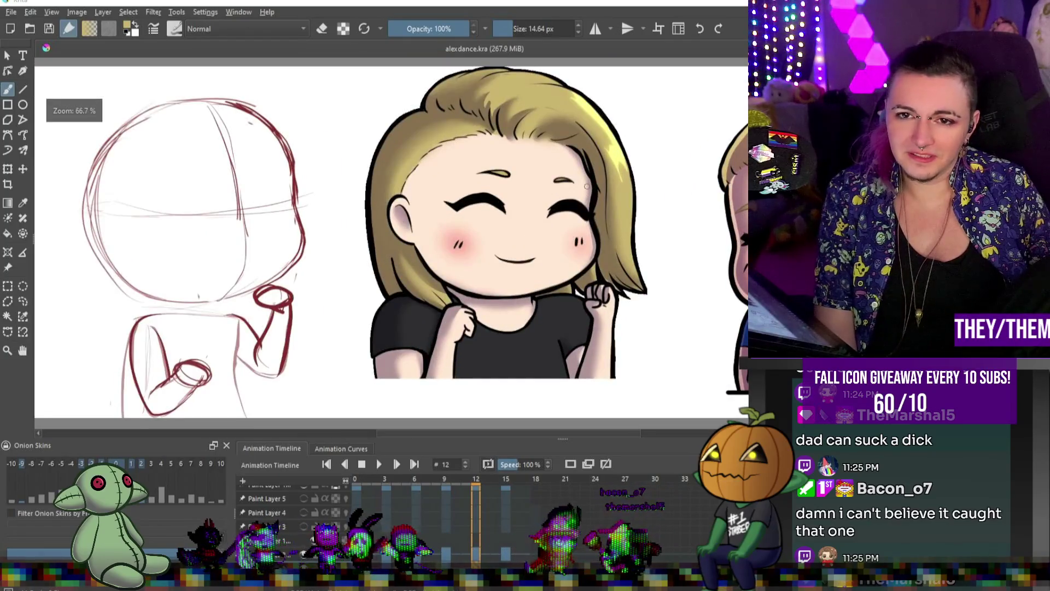
key(period)
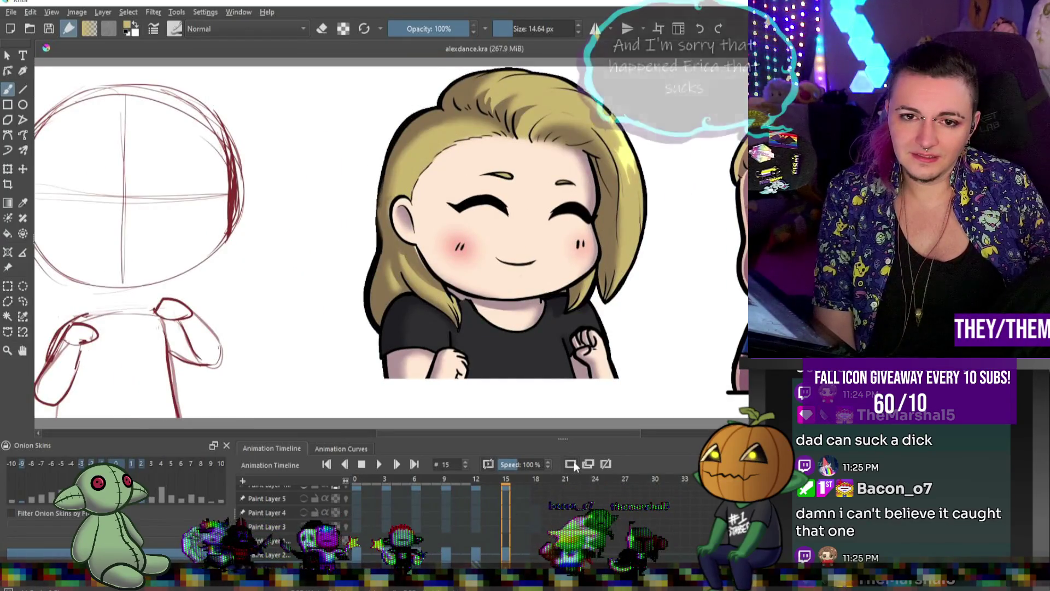
- Copy the first keyframe on the timeline and paste it onto frame 15
key(period)
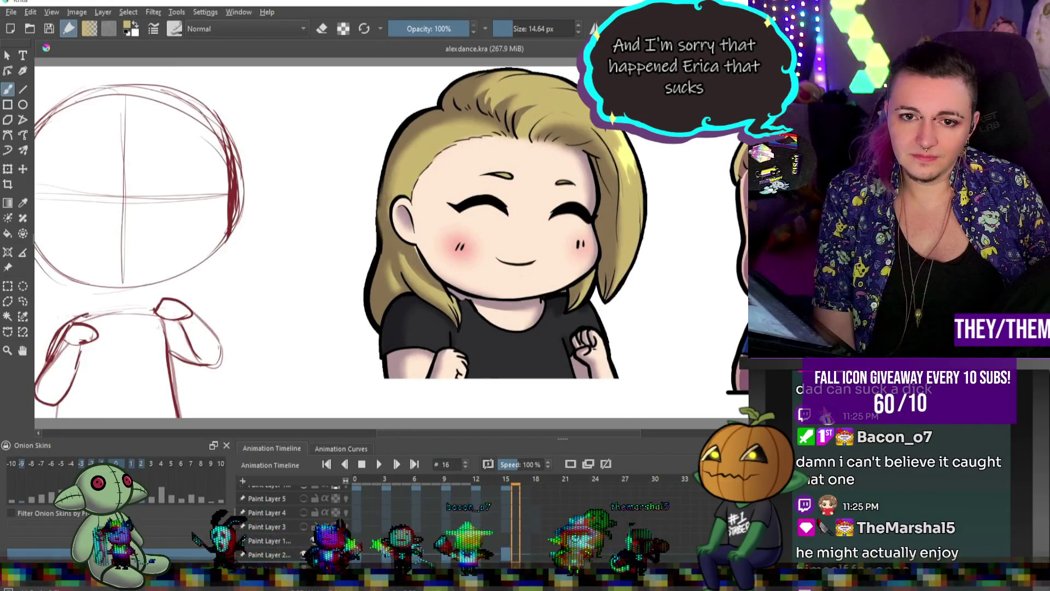
key(period)
right_click(364, 540)
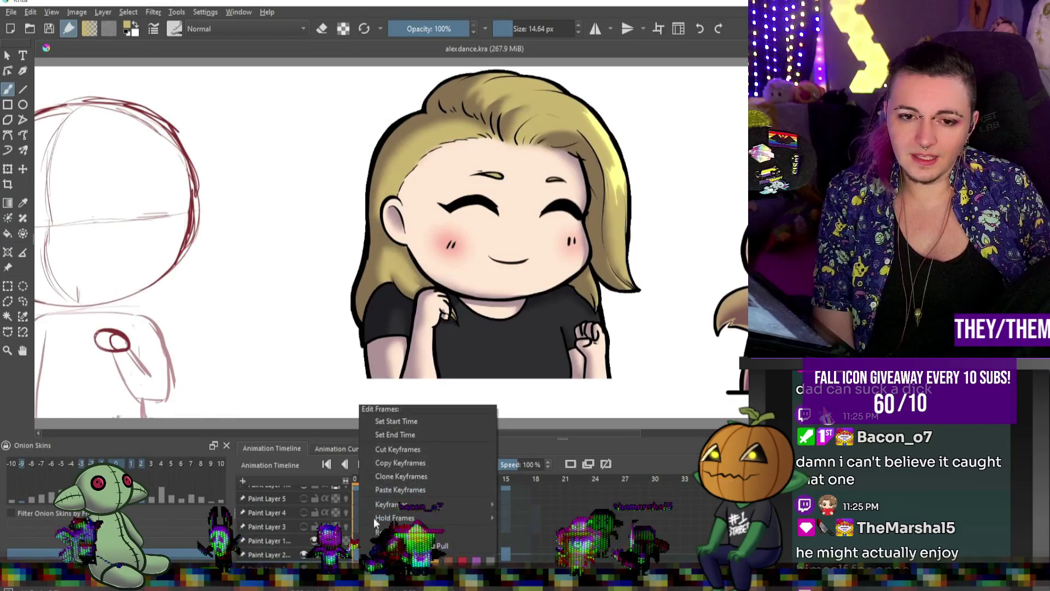
click(399, 462)
click(506, 541)
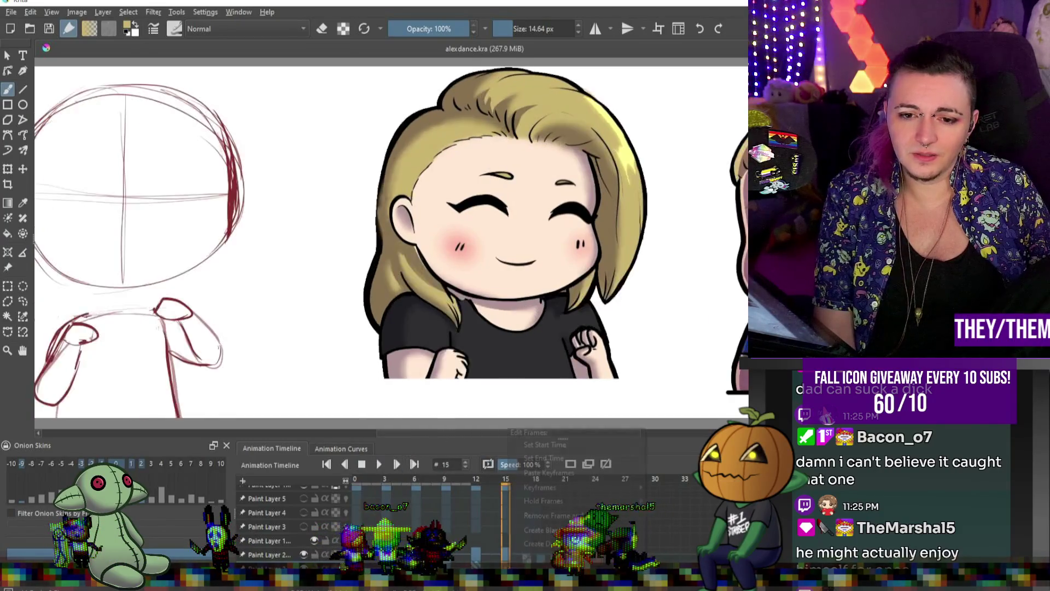
right_click(505, 540)
click(553, 469)
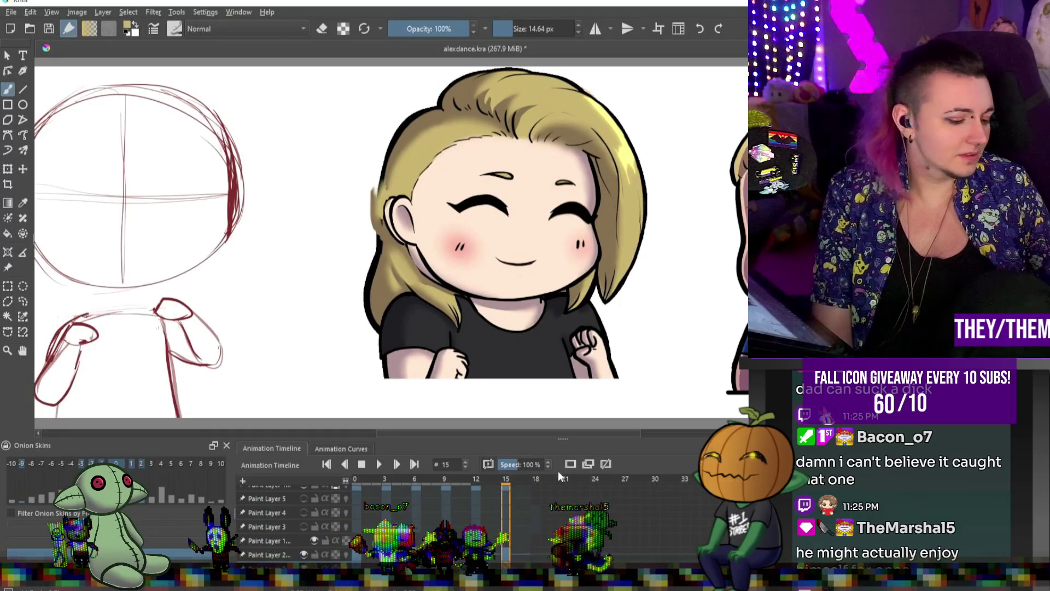
- Nudge frame 15's drawing slightly to the right with the Transform tool
key(ctrl+t)
drag(420, 266, 428, 267)
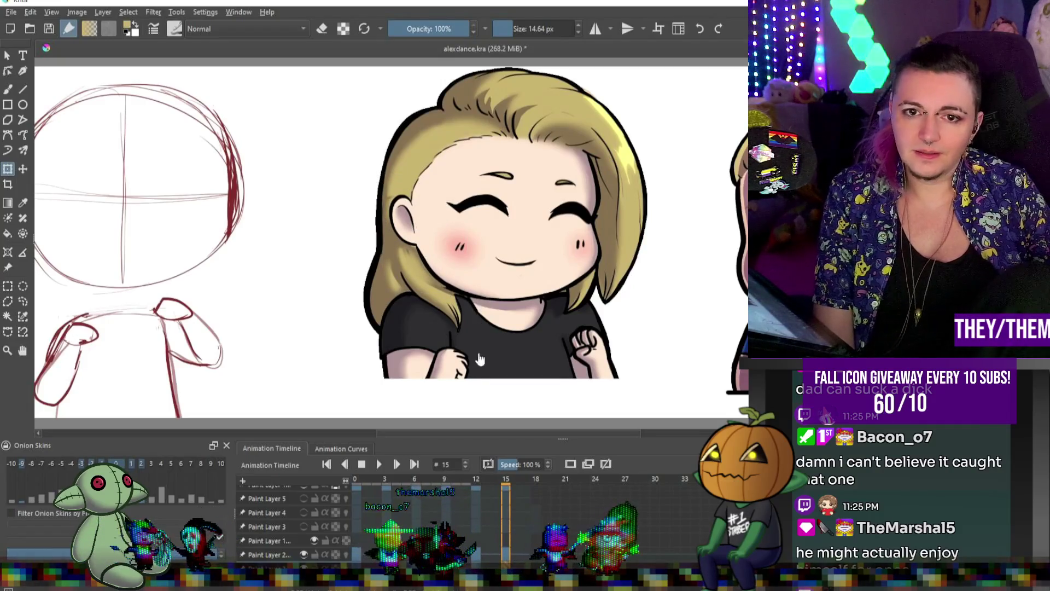
scroll(465, 339, up, 2)
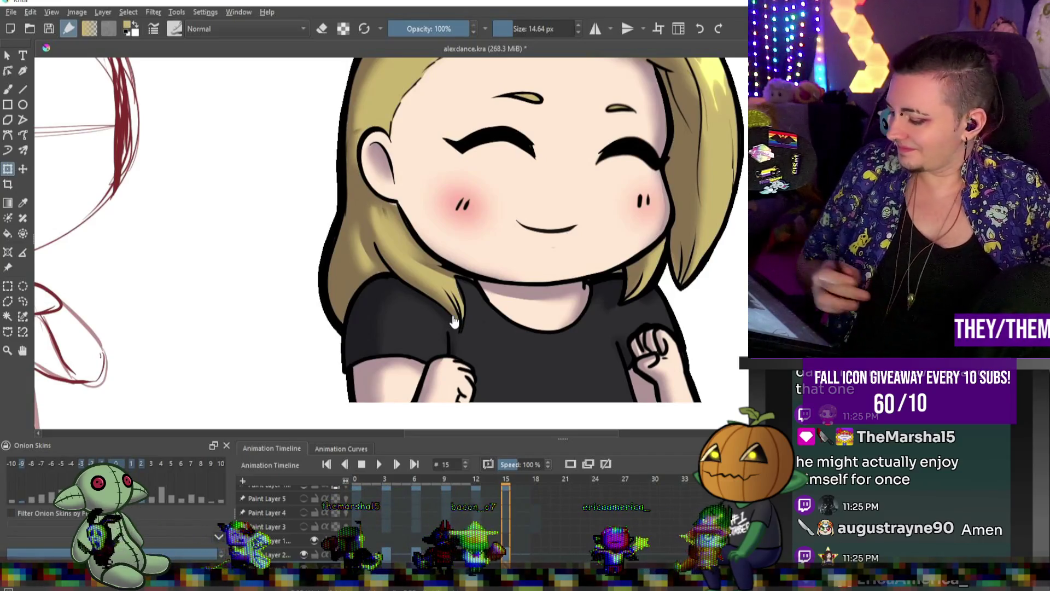
- Touch up frame 15's chibi with the freehand brush using darker and tan shades sampled from her hair
click(8, 89)
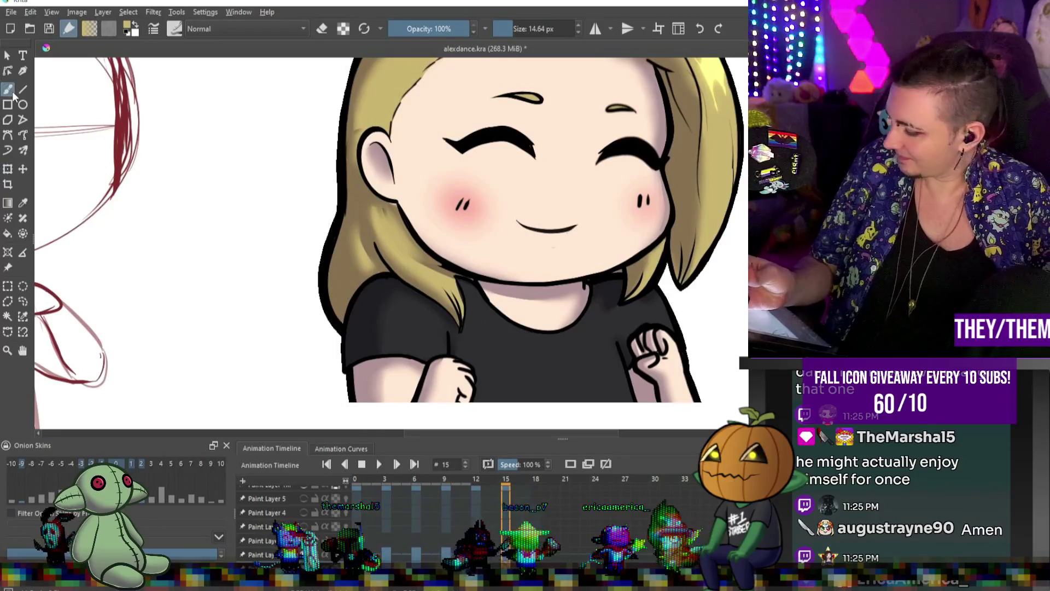
key(bracketright)
key(bracketright)
key(bracketright)
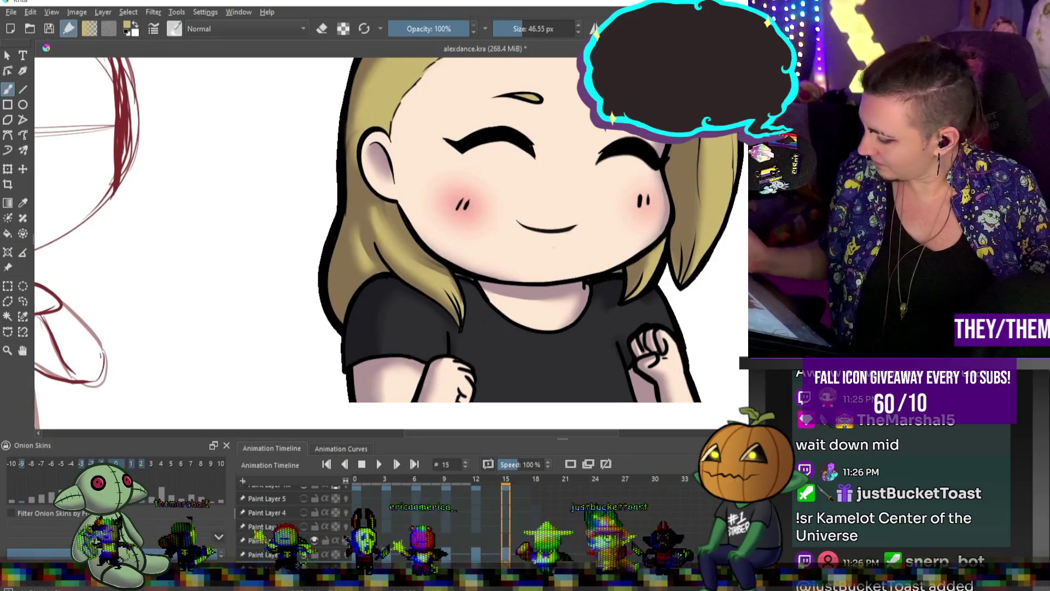
key(alt)
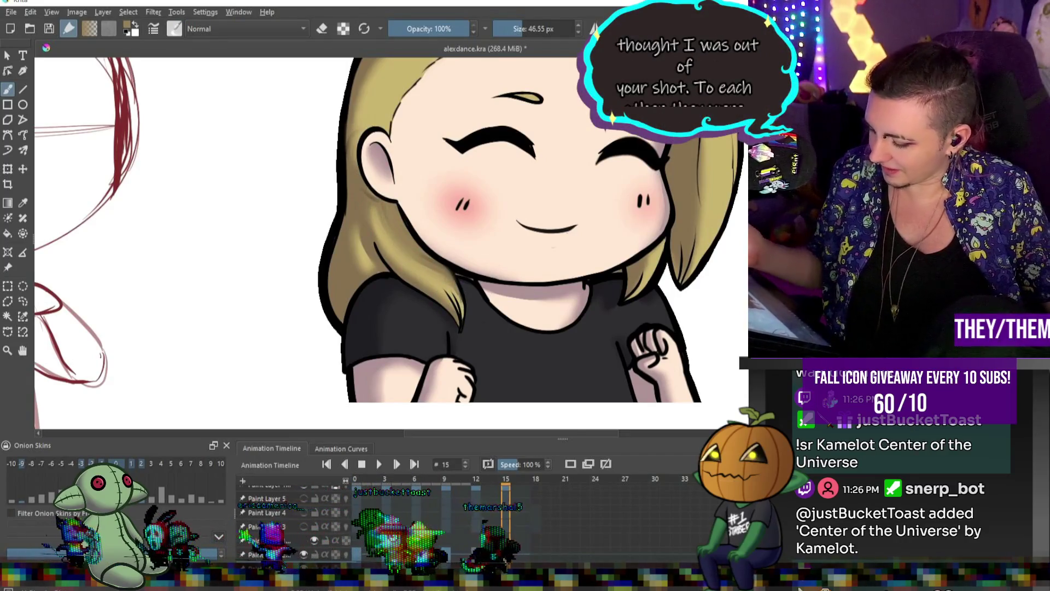
key(bracketleft)
key(bracketleft)
key(bracketleft)
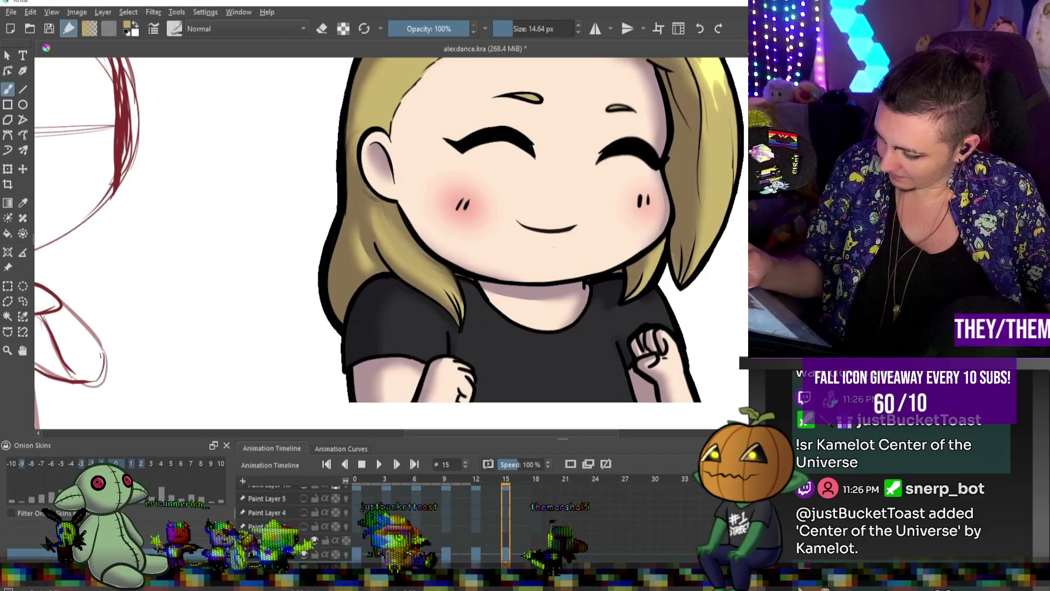
alt+click(366, 189)
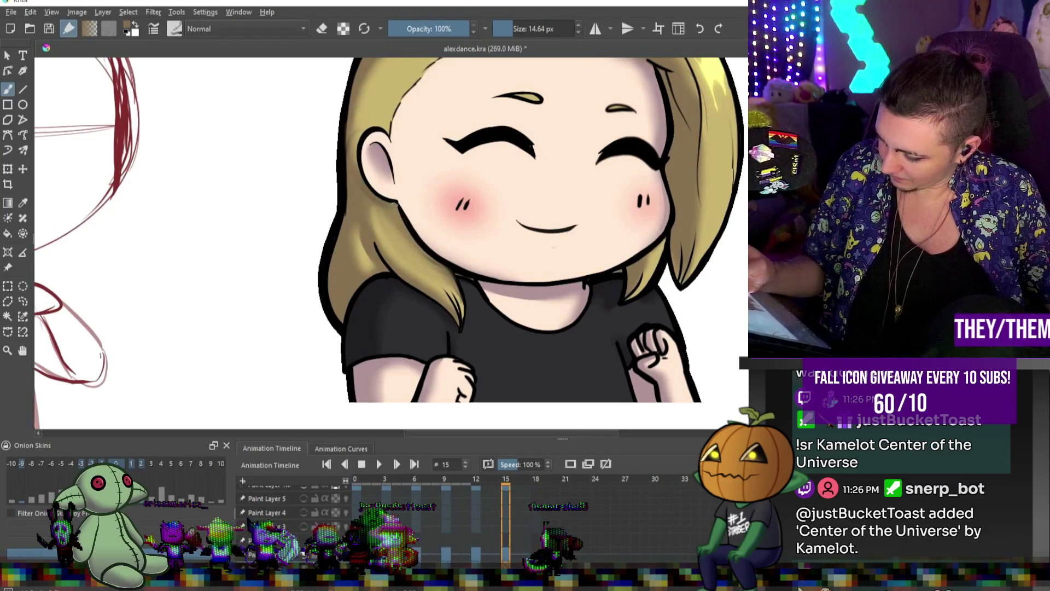
alt+click(368, 191)
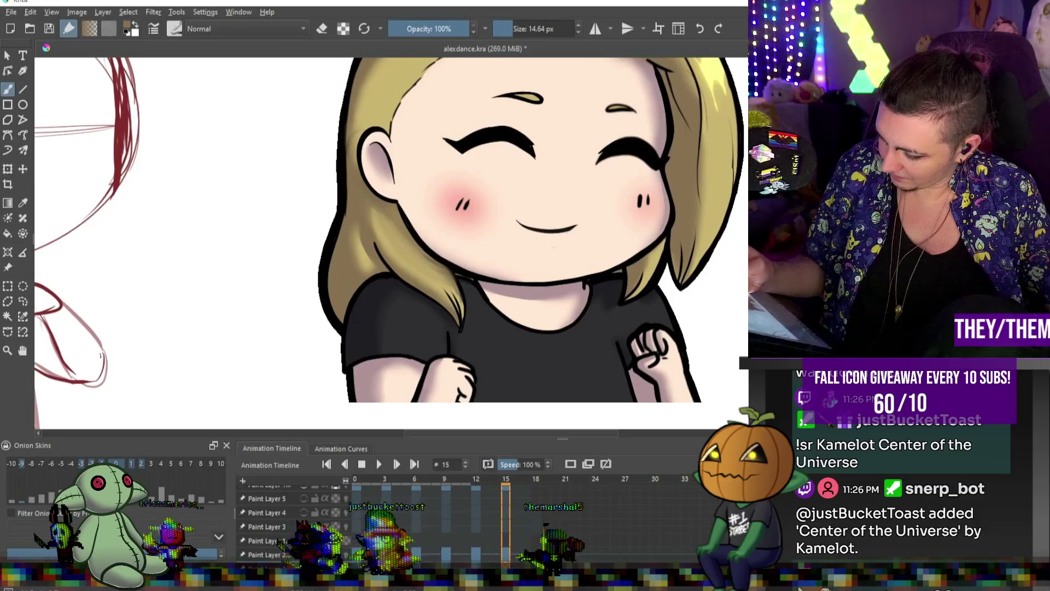
alt+click(409, 245)
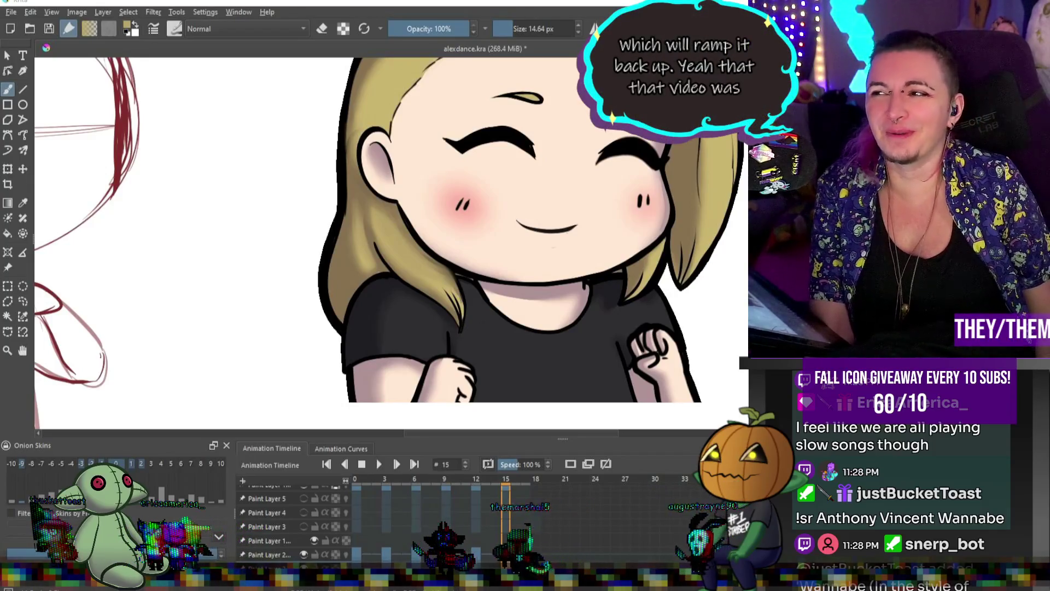
key(2)
- Play the dance animation preview and stop it on frame 17
scroll(625, 278, up, 3)
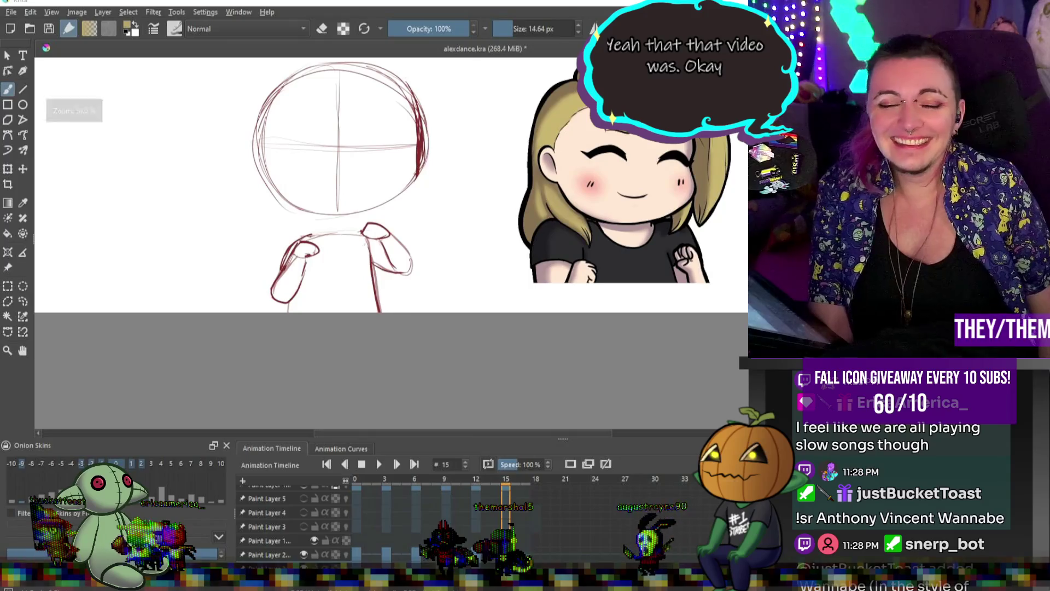
click(378, 464)
scroll(576, 310, down, 5)
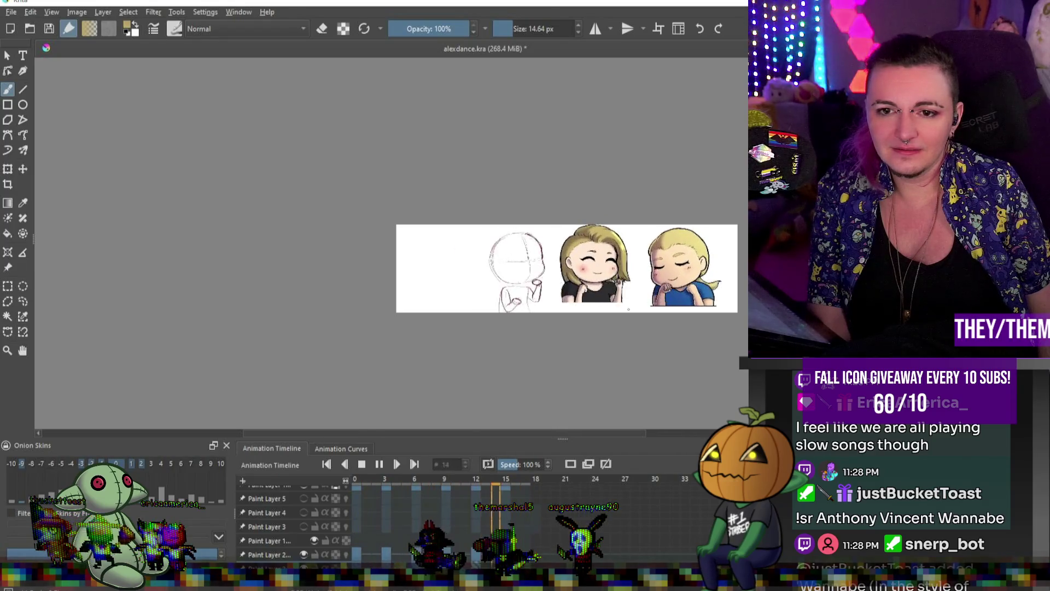
click(378, 465)
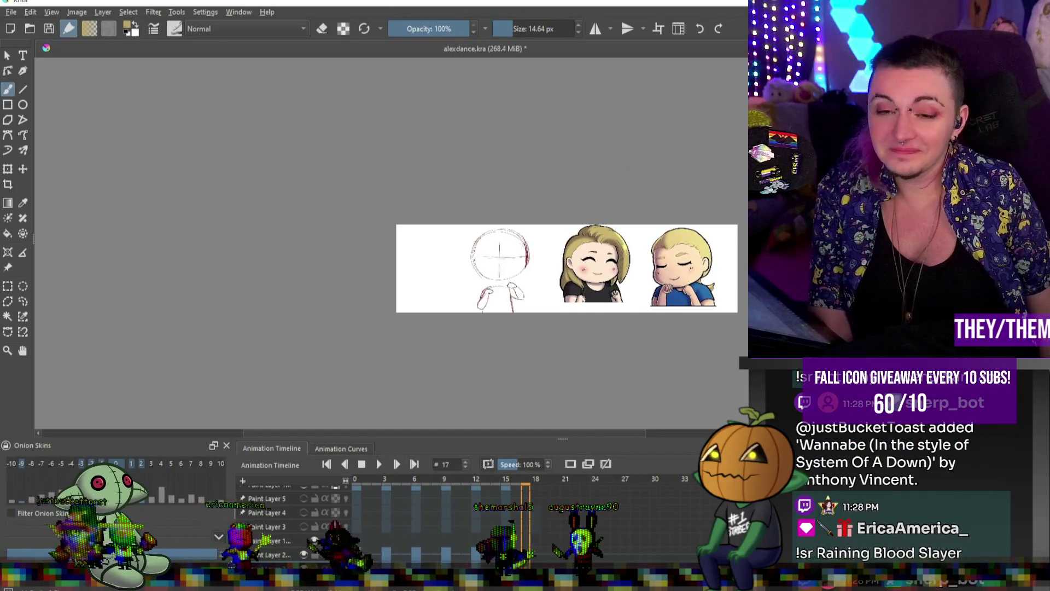
scroll(588, 273, up, 6)
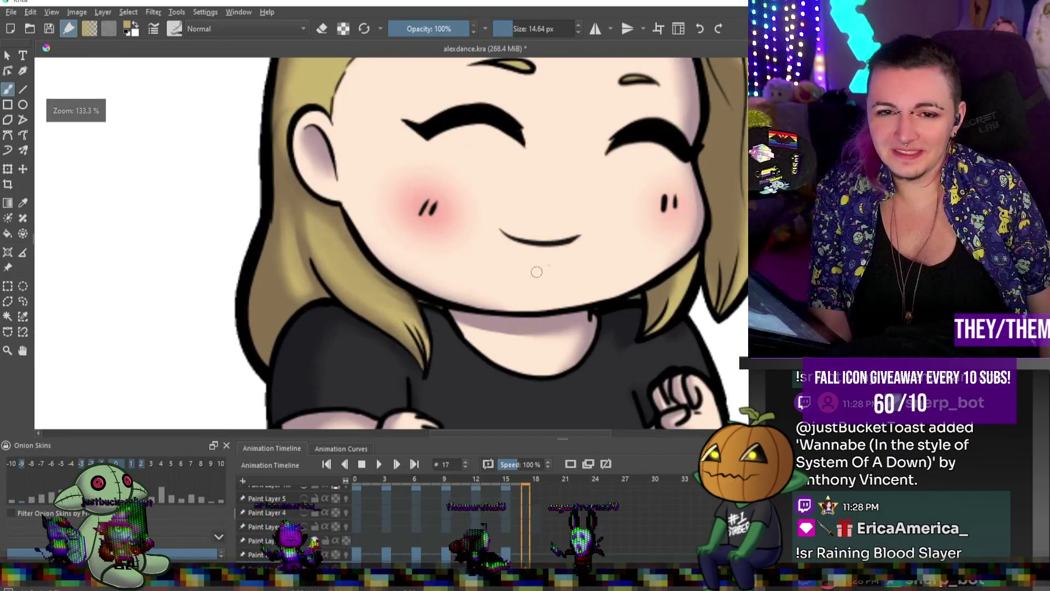
- Jump to frame 15 and toggle twice between the whole-image and 100% face views
click(504, 550)
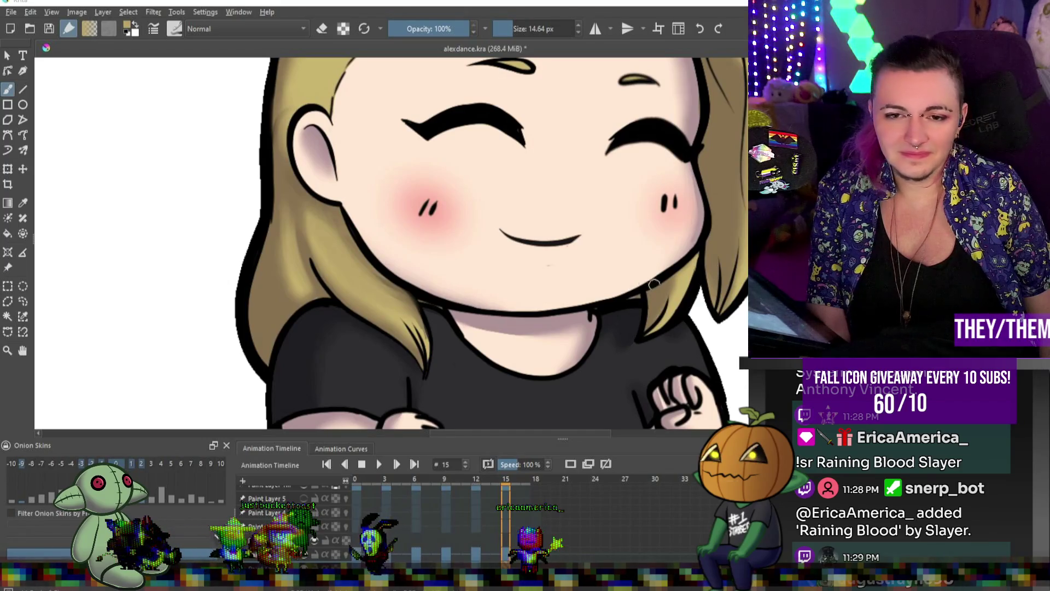
key(2)
key(1)
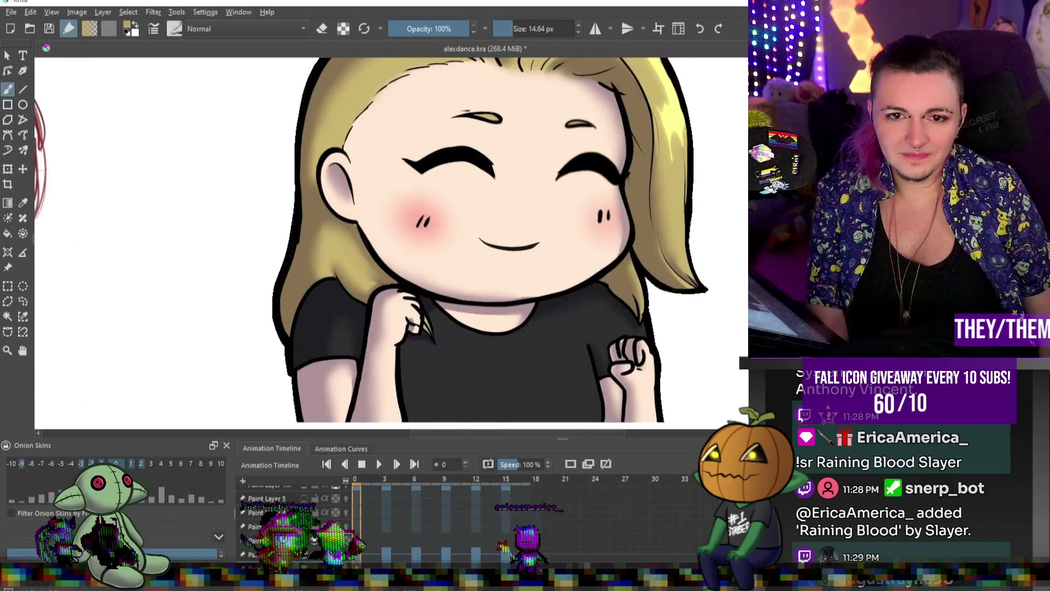
key(2)
key(1)
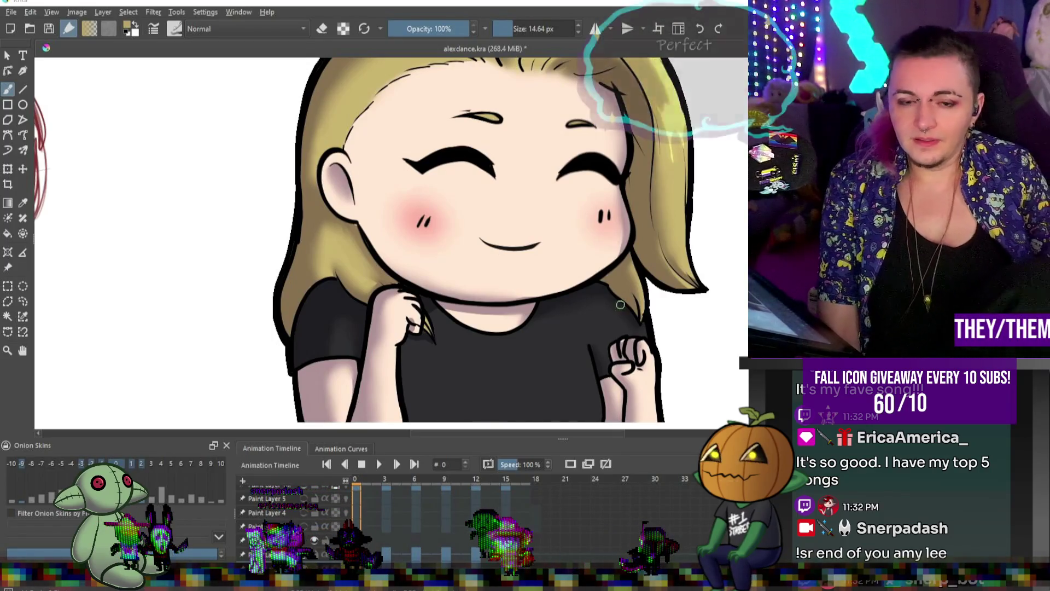
- Sample the eyebrow colour and enlarge the brush to 33.94 px
scroll(491, 173, down, 5)
scroll(446, 203, up, 5)
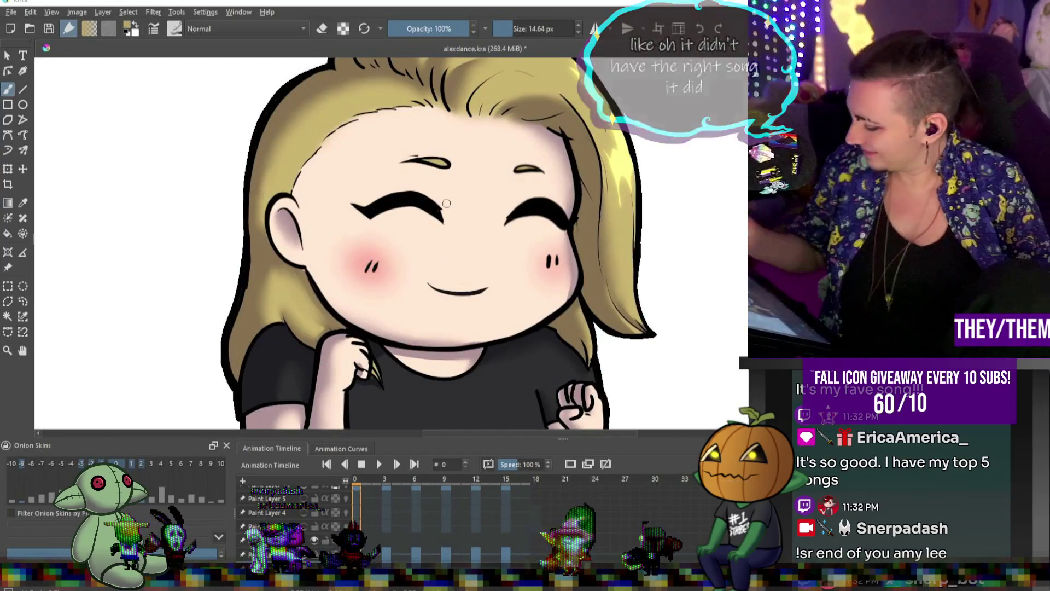
ctrl+click(457, 164)
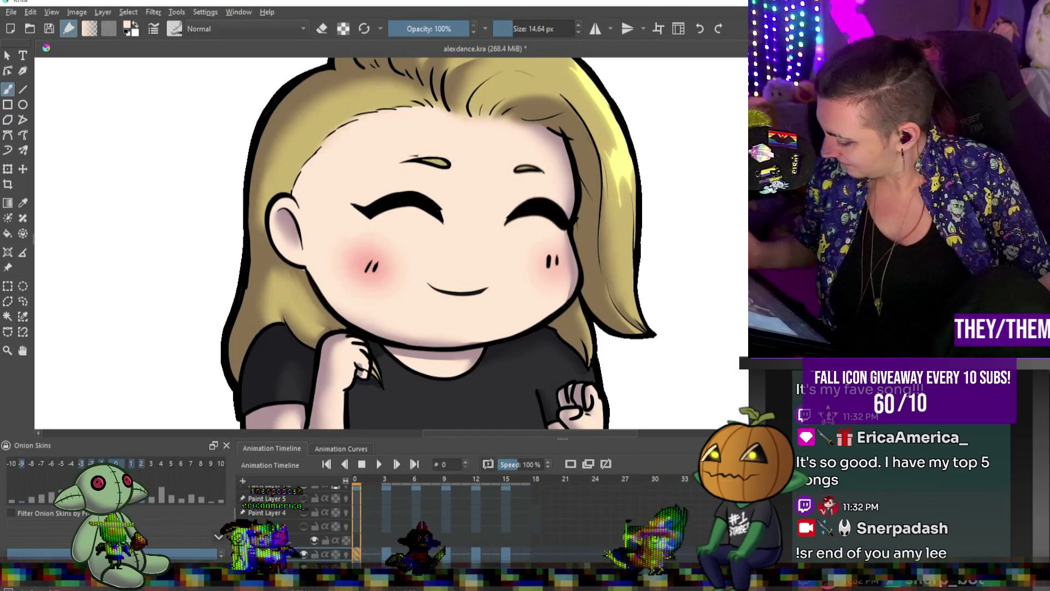
key(bracketright)
key(bracketright)
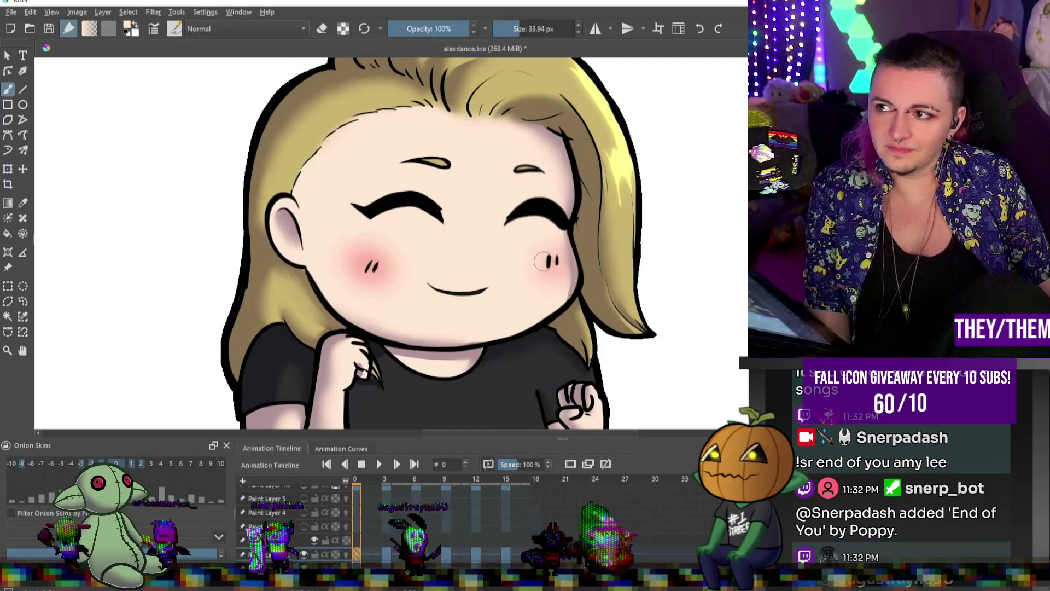
scroll(620, 219, down, 5)
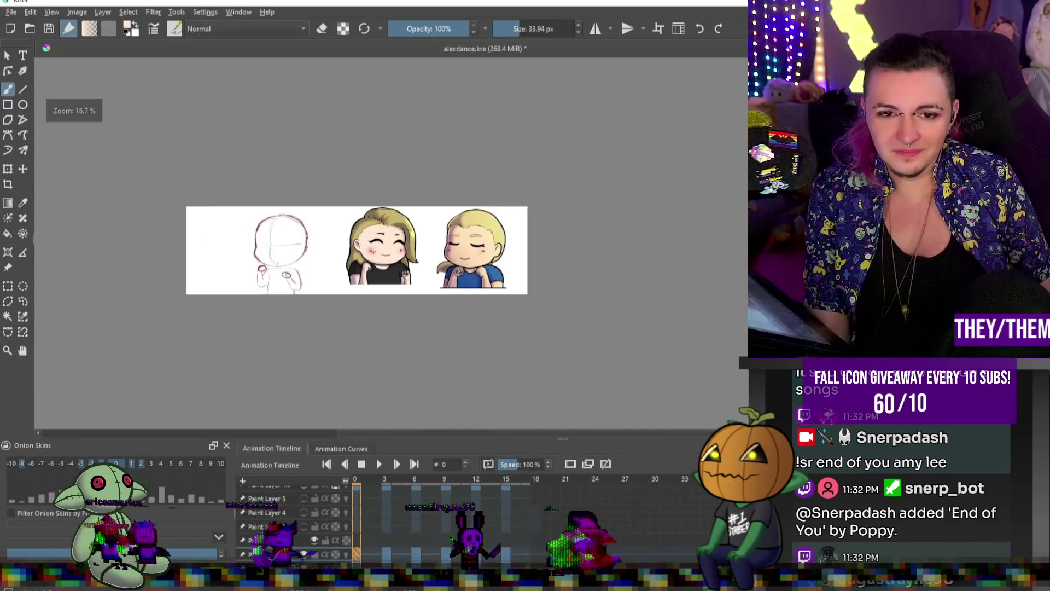
- Step through frames 3, 6 and 12 on the timeline, ending on frame 15
scroll(323, 283, up, 5)
click(385, 550)
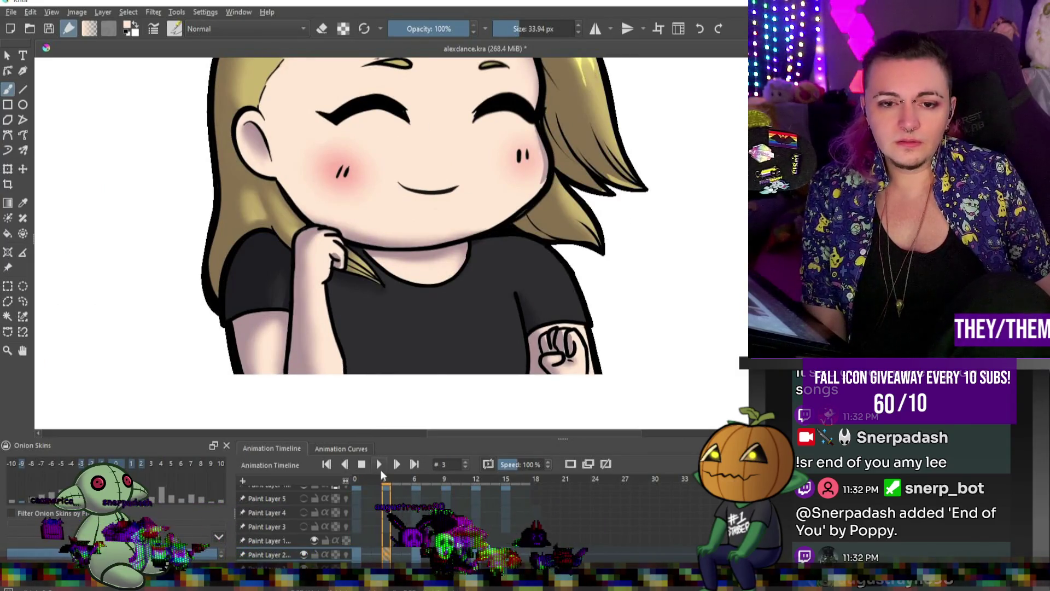
click(414, 551)
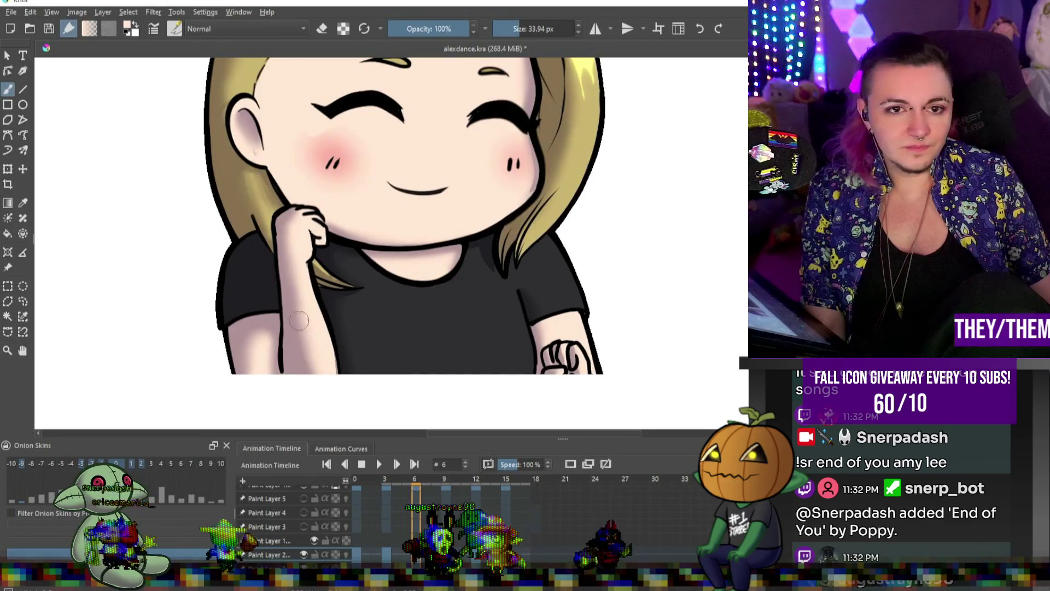
scroll(339, 408, down, 2)
scroll(340, 408, up, 2)
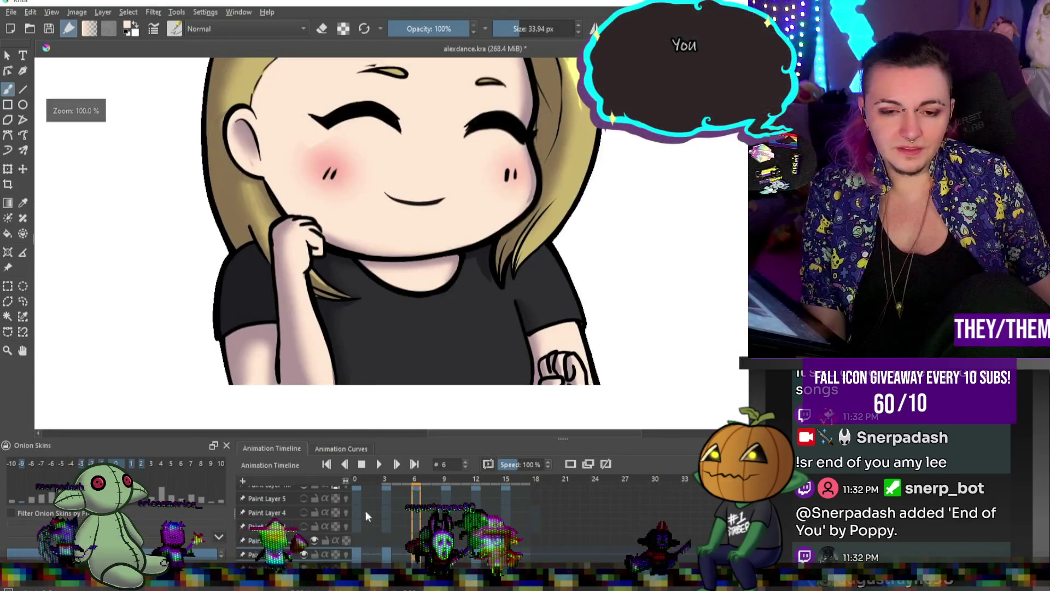
click(476, 514)
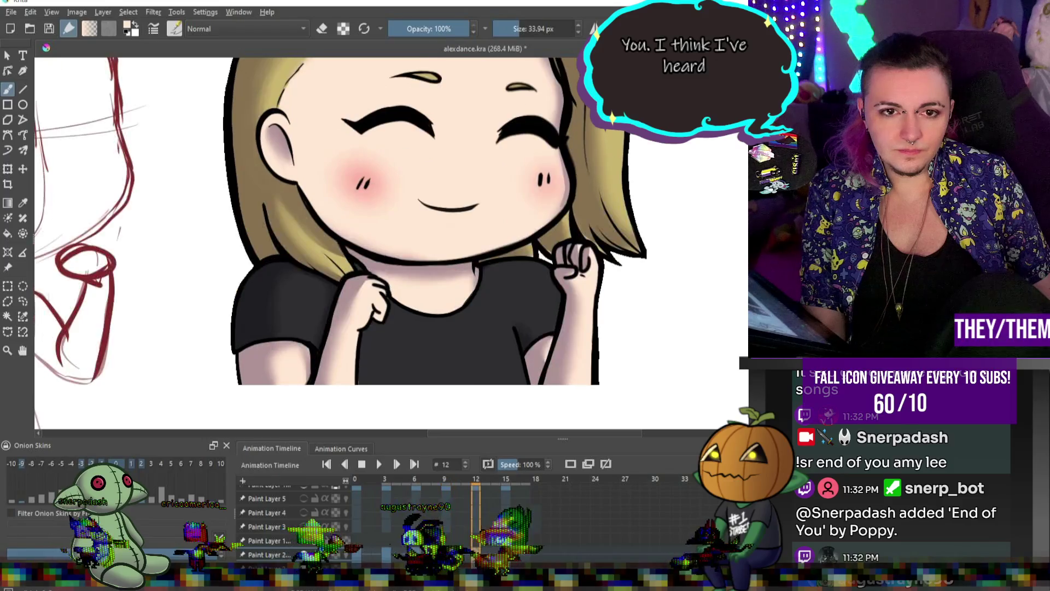
key(period)
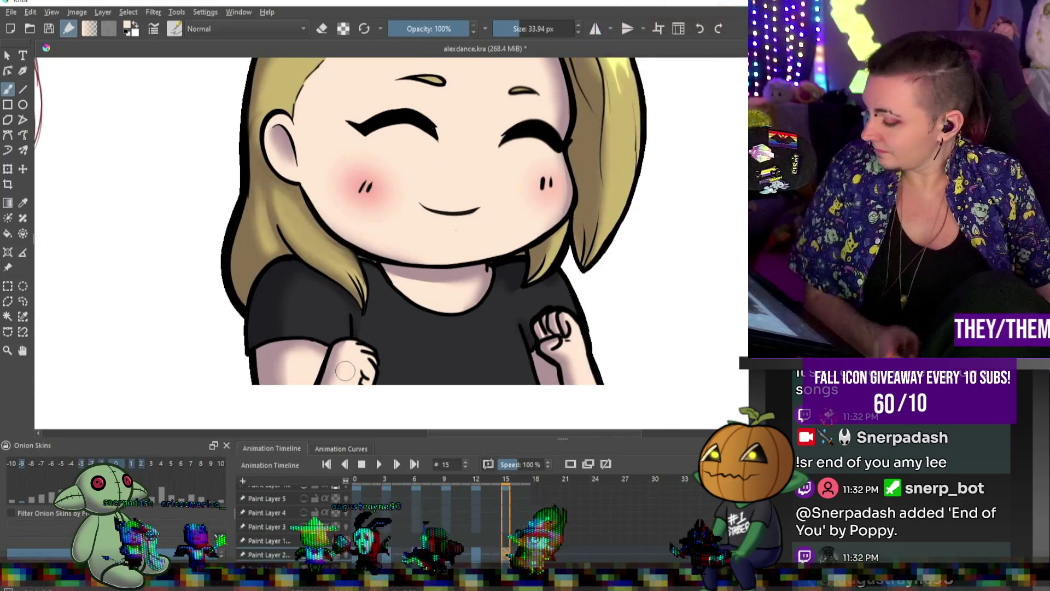
key(alt)
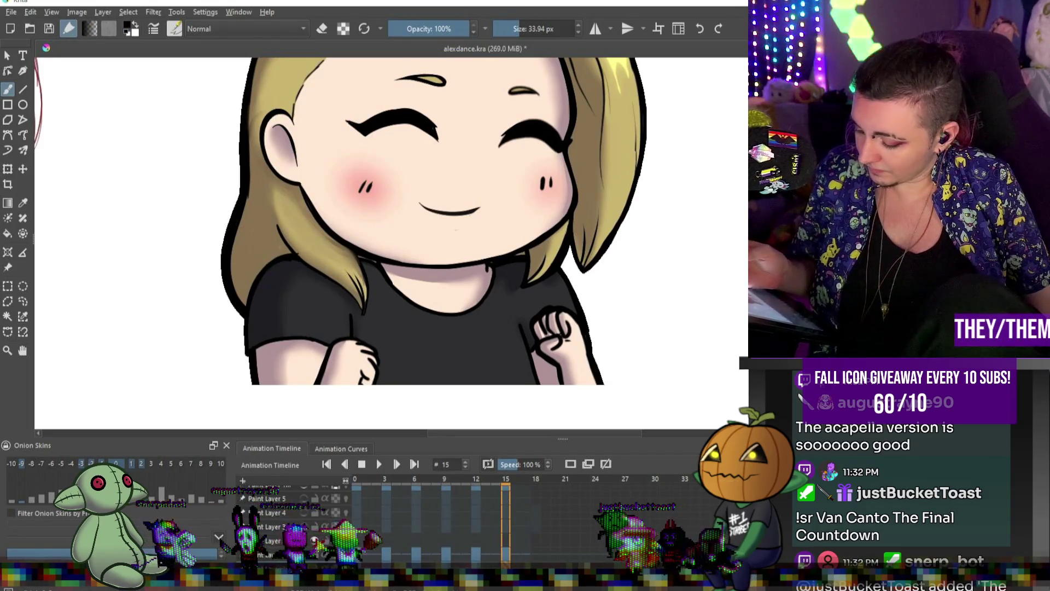
- Touch up frame 15 with the hair's tan and the jaw's black outline, then return to frame 0
ctrl+click(276, 235)
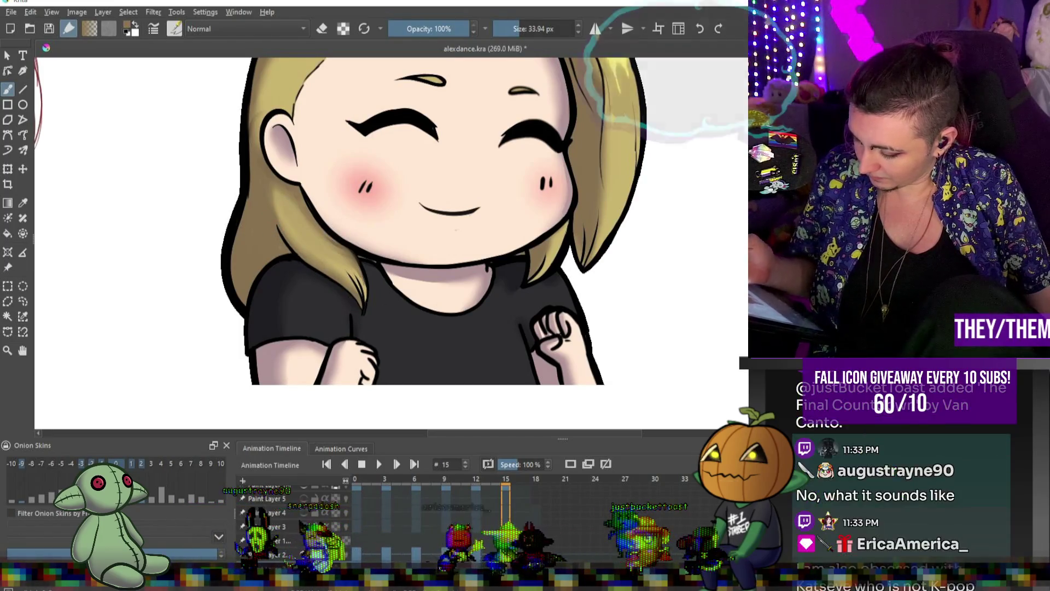
scroll(452, 465, down, 3)
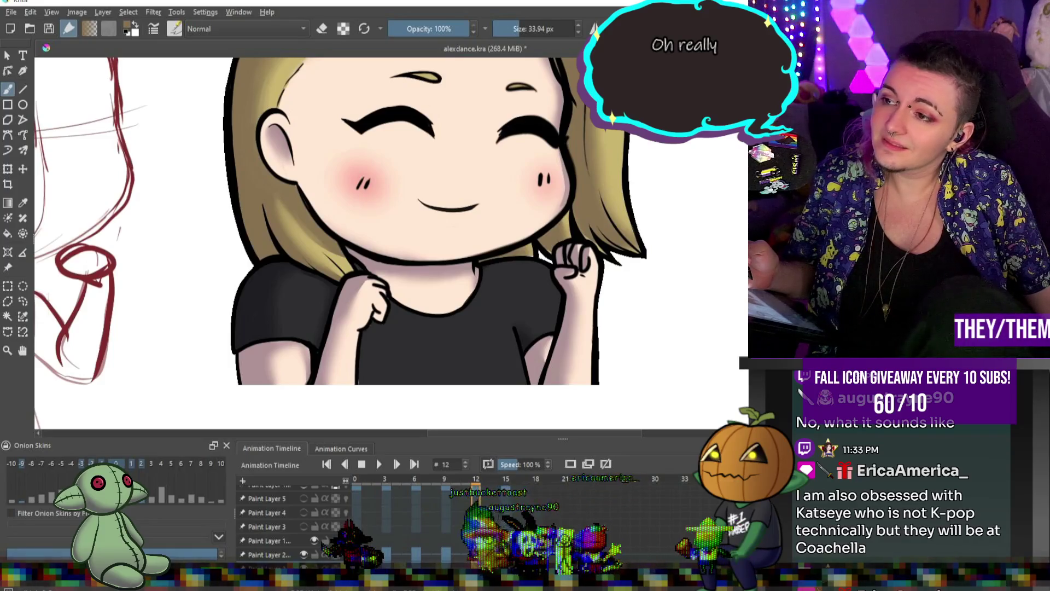
key(period)
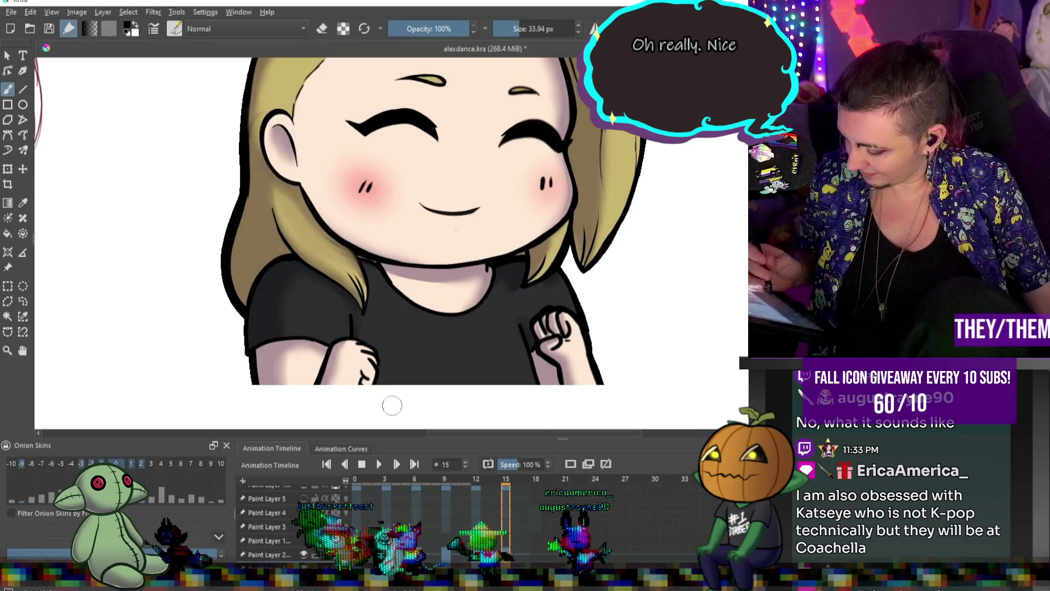
alt+click(296, 236)
key(Home)
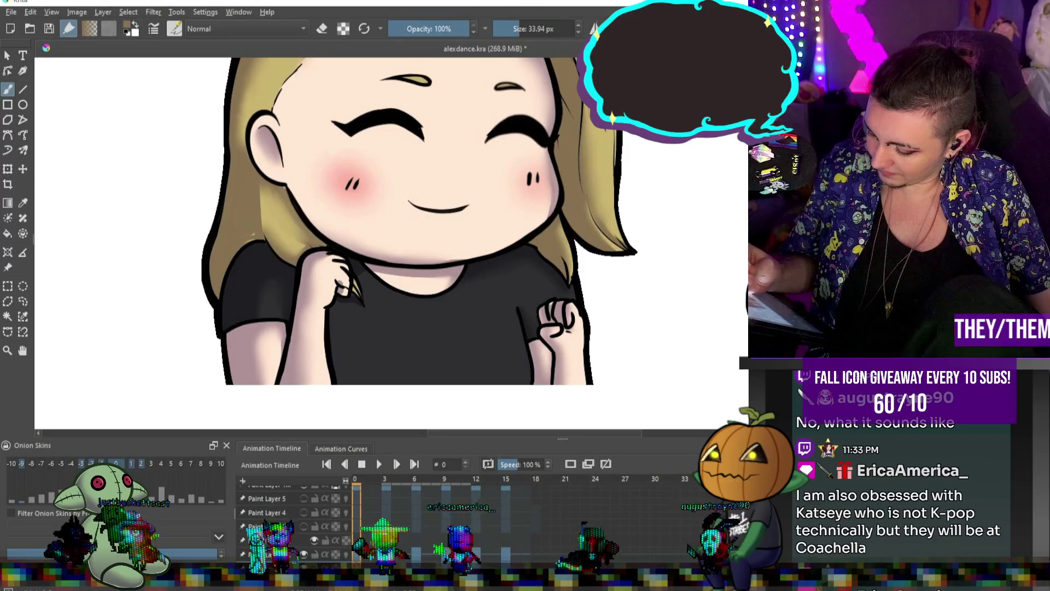
- Sample a darker colour, shrink the brush to 33.94 px, and advance to frame 6
ctrl+click(265, 241)
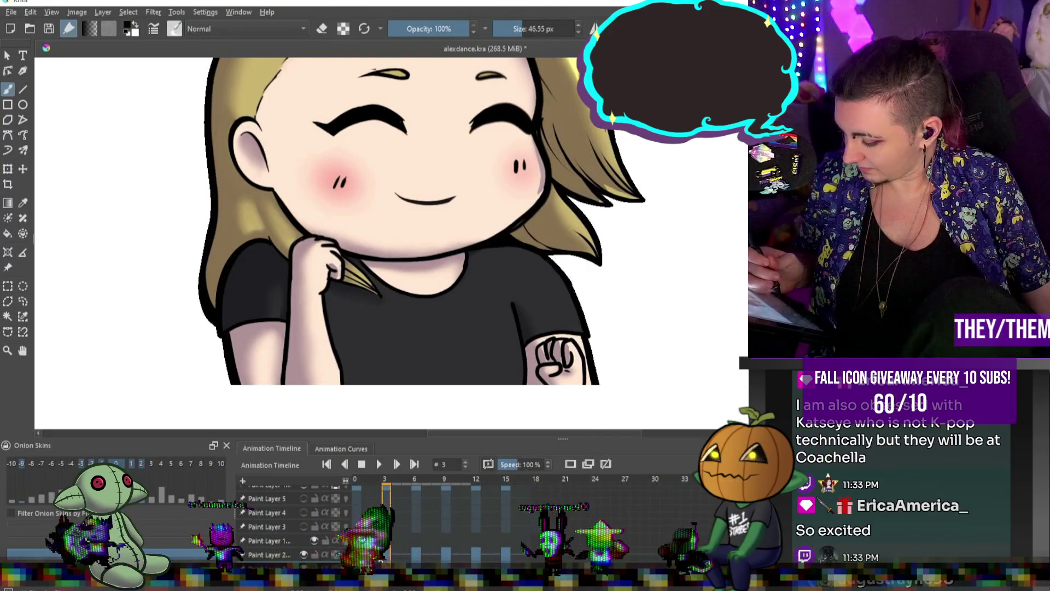
key(bracketleft)
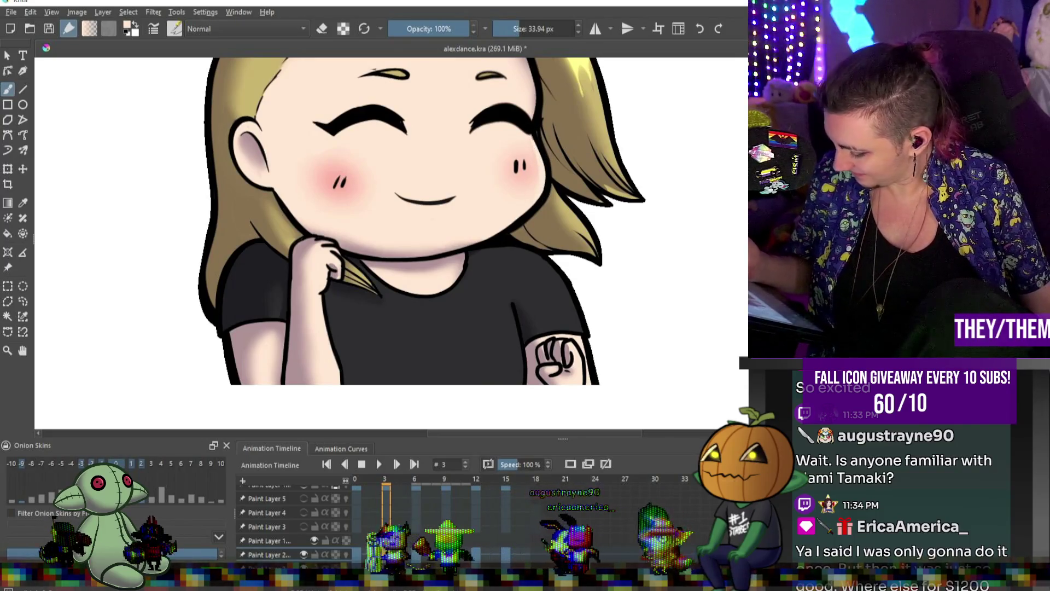
key(period)
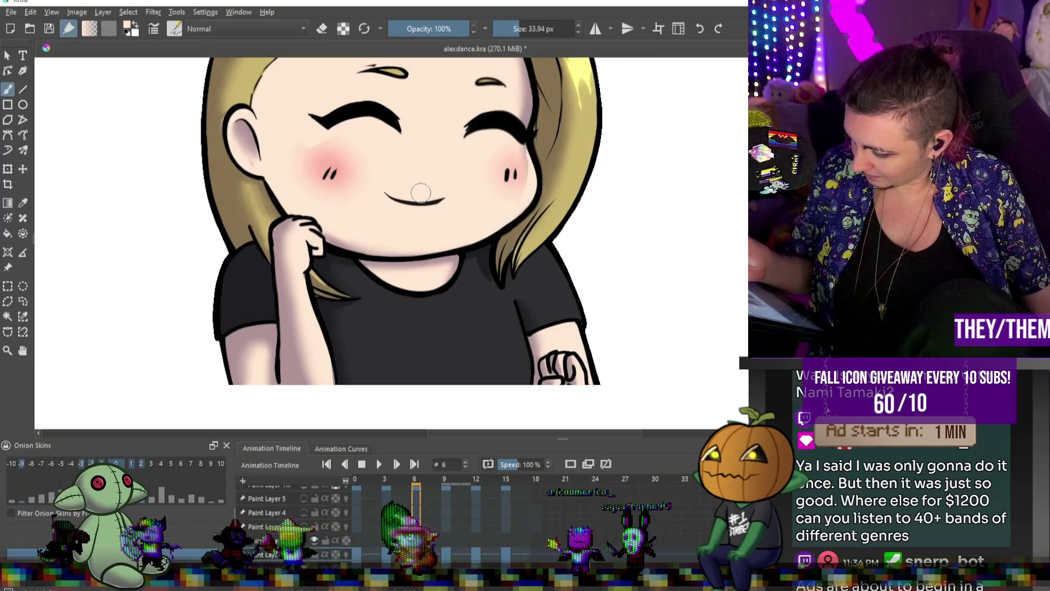
- Step through frames 9 and 12, sampling black from the line art, then return to frame 0
key(period)
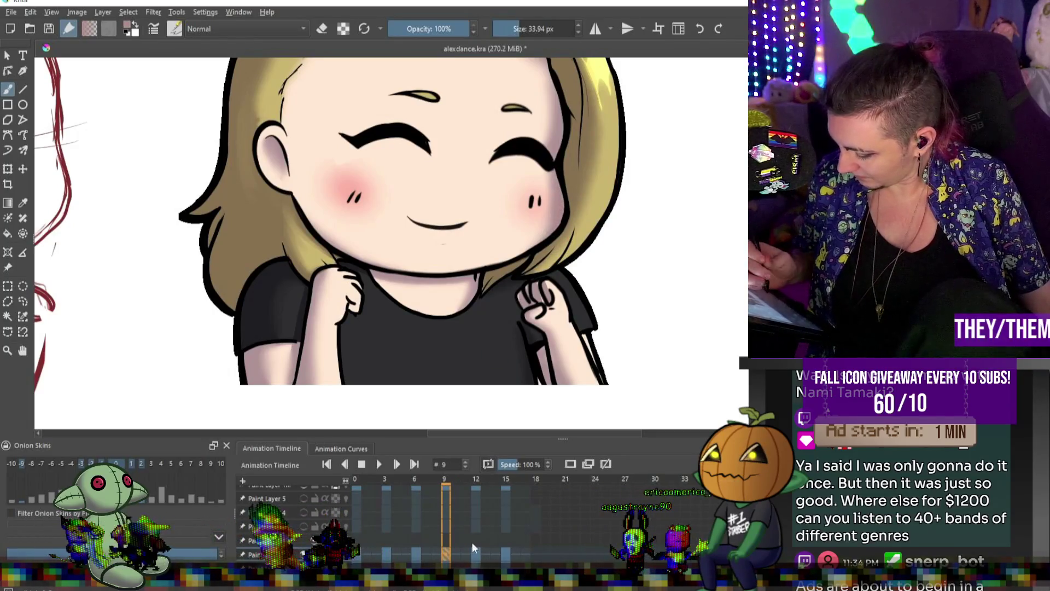
key(period)
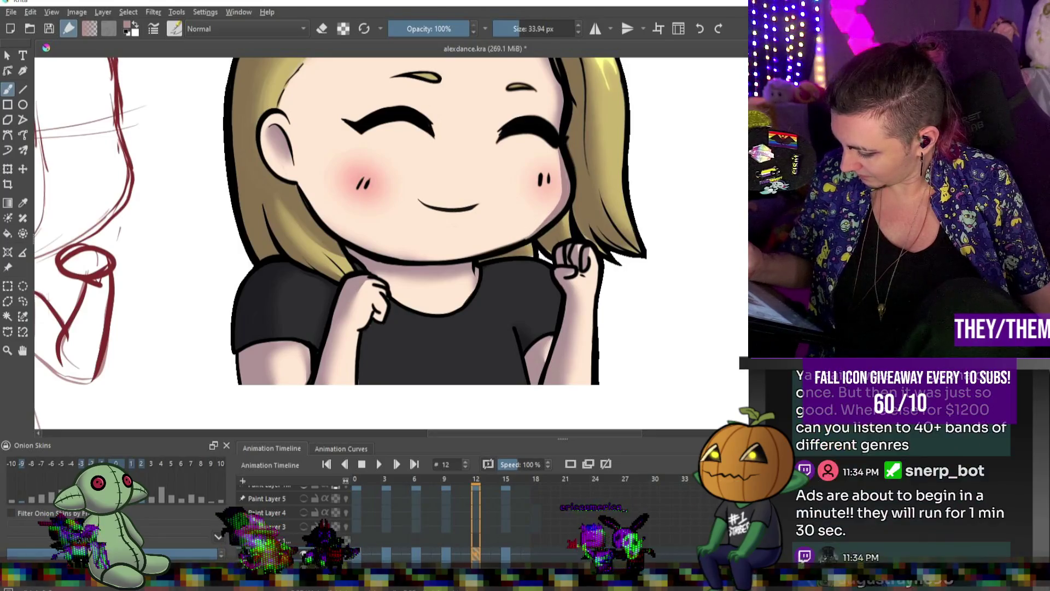
alt+click(569, 156)
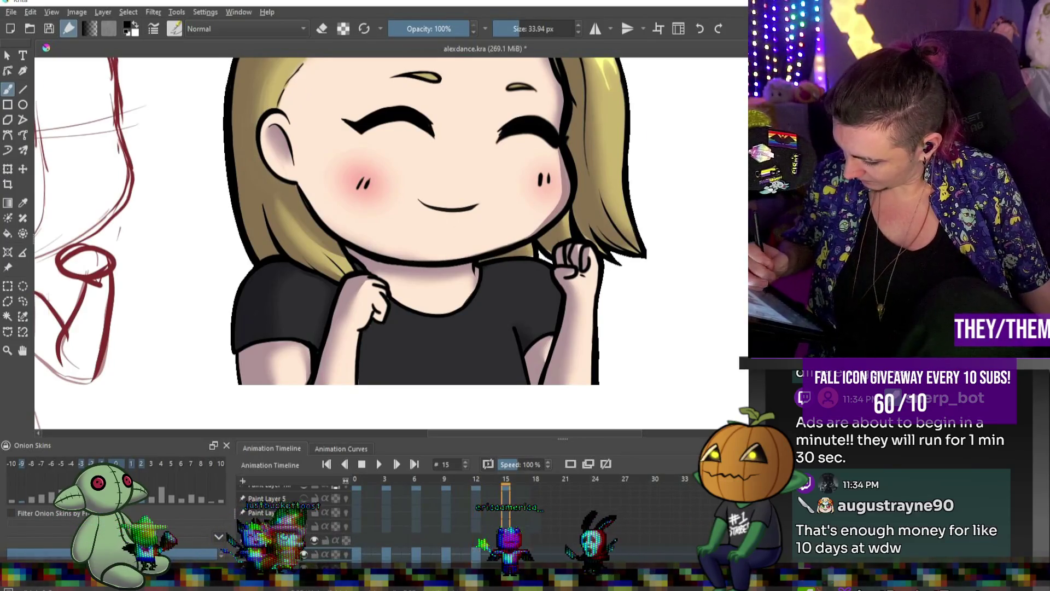
key(period)
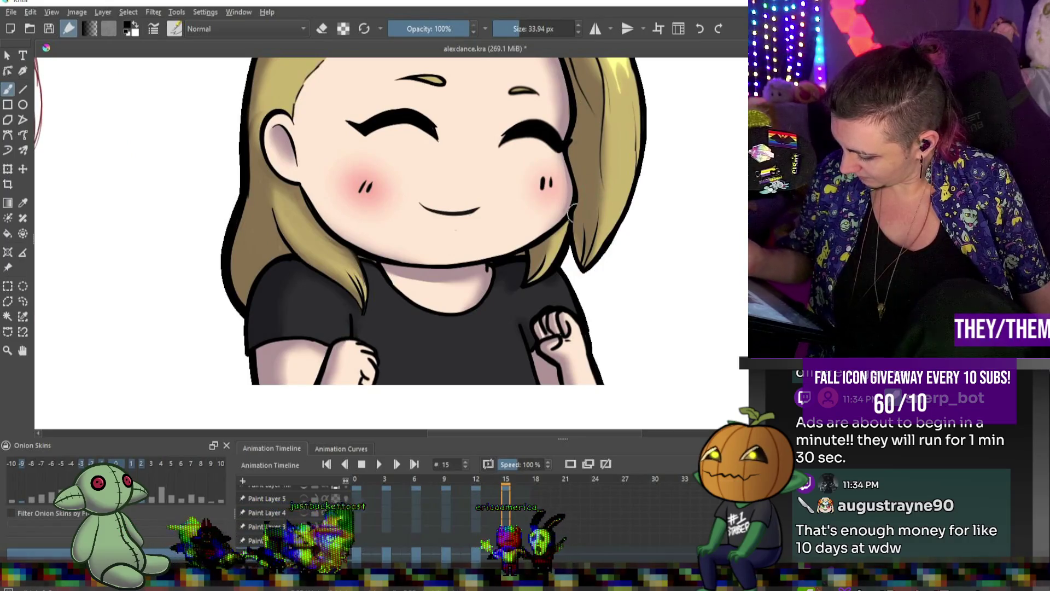
key(period)
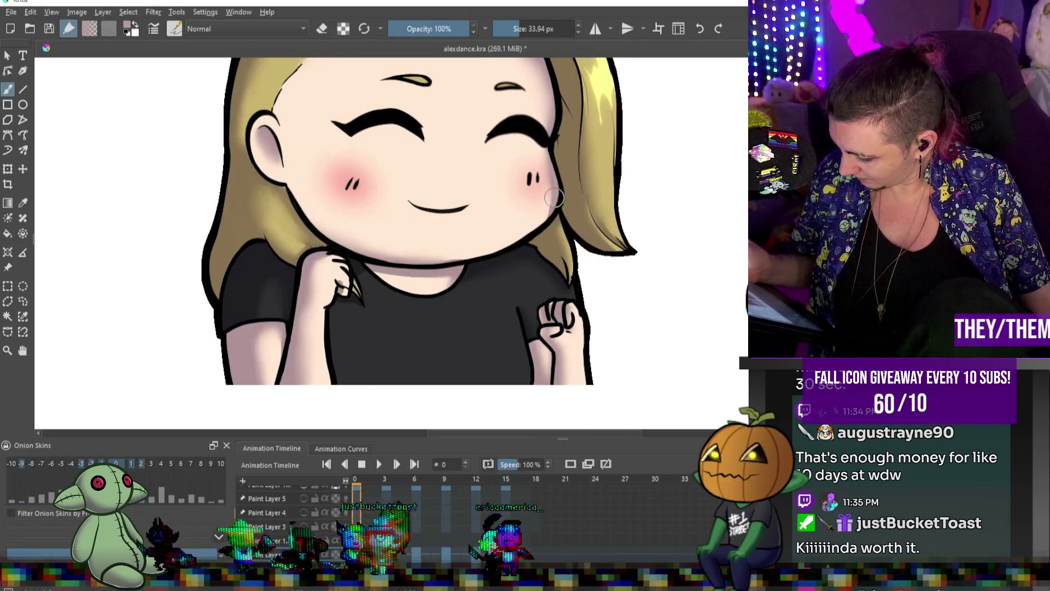
- Paint a small skin-tone fix near the chin, then resample the black outline
ctrl+click(536, 226)
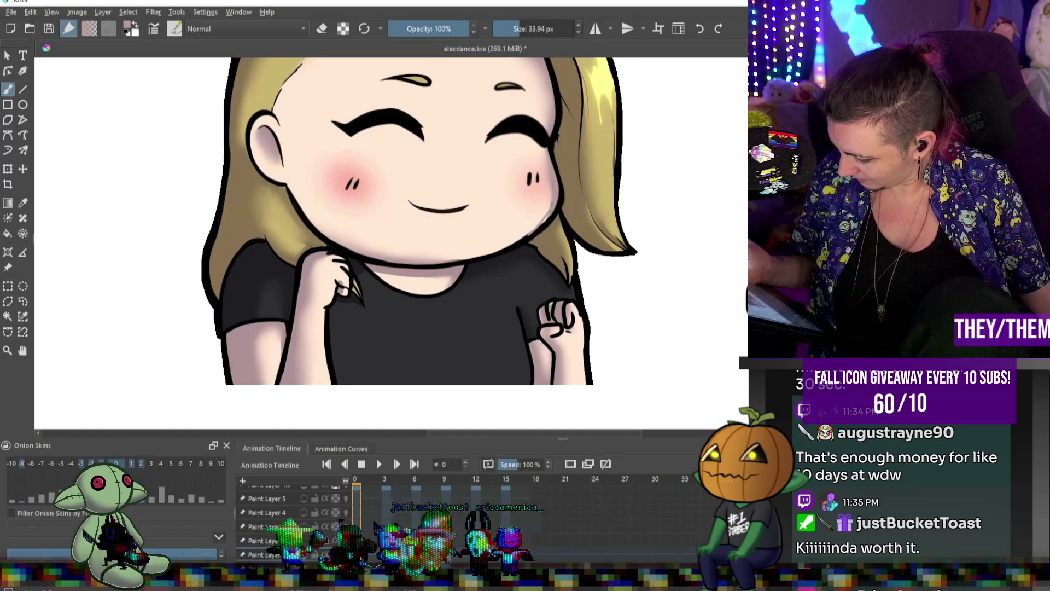
drag(514, 241, 528, 246)
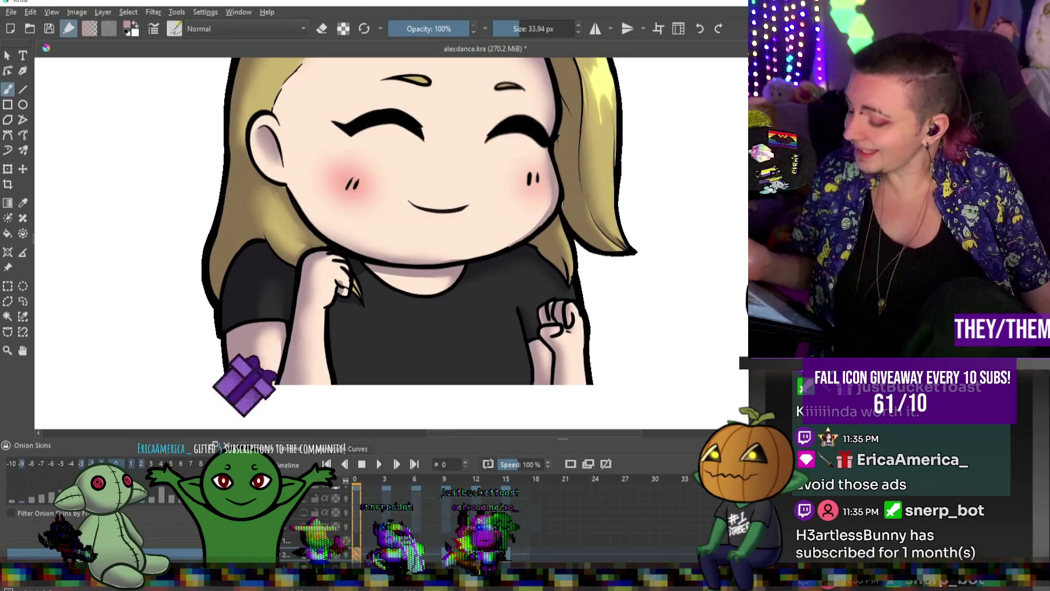
ctrl+click(559, 190)
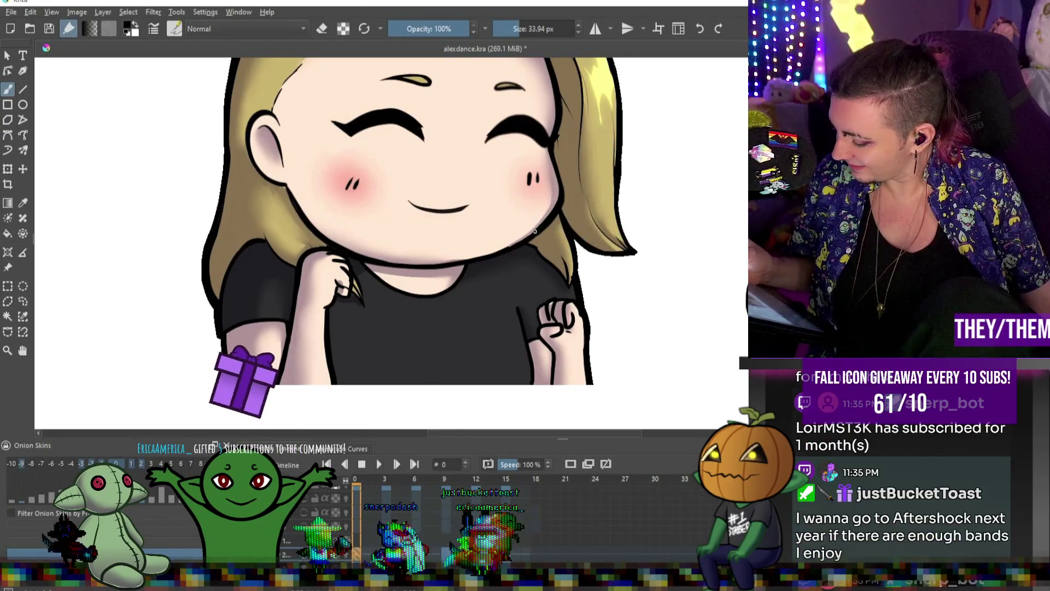
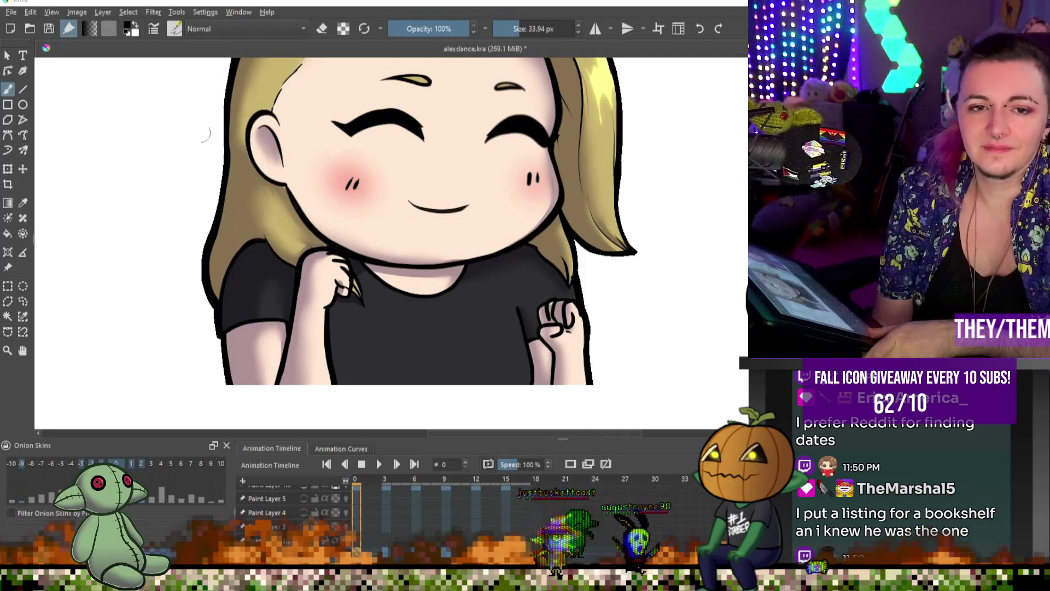
- Zoom out on the canvas and play the fist-pump dance animation
scroll(429, 251, down, 3)
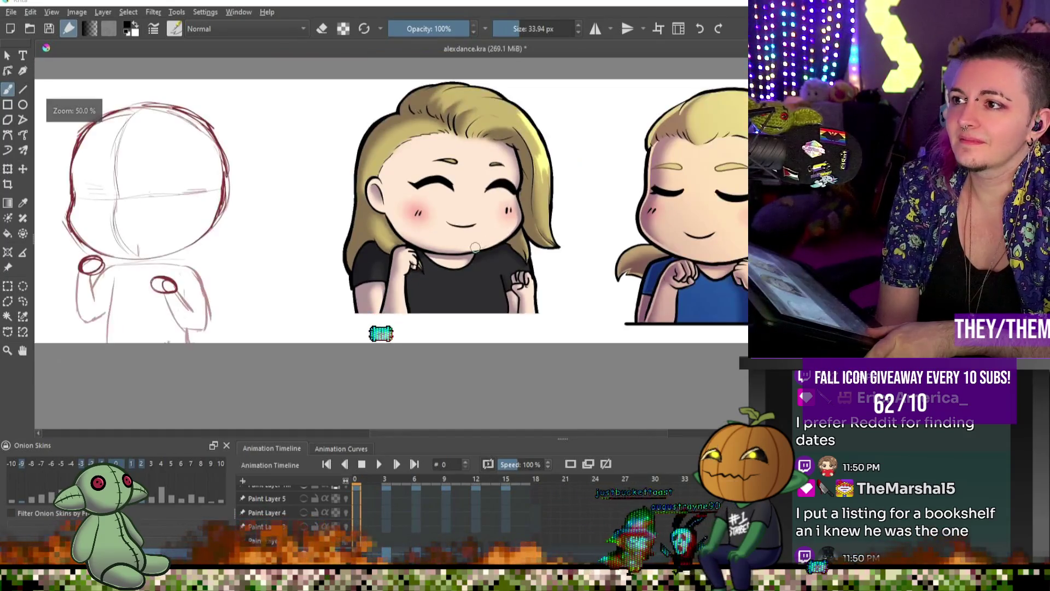
scroll(471, 230, down, 1)
scroll(471, 230, up, 1)
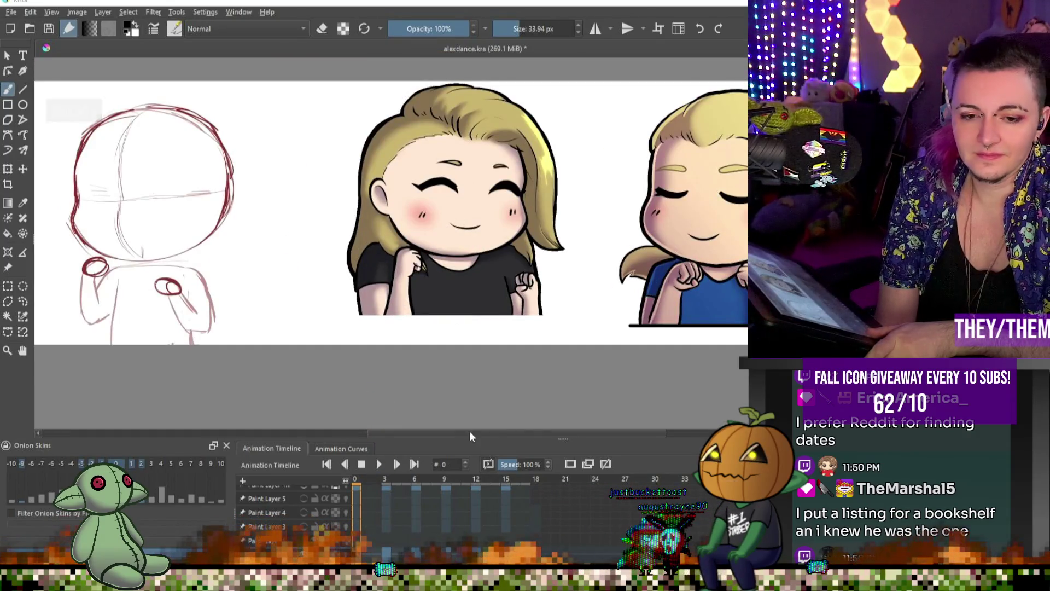
key(space)
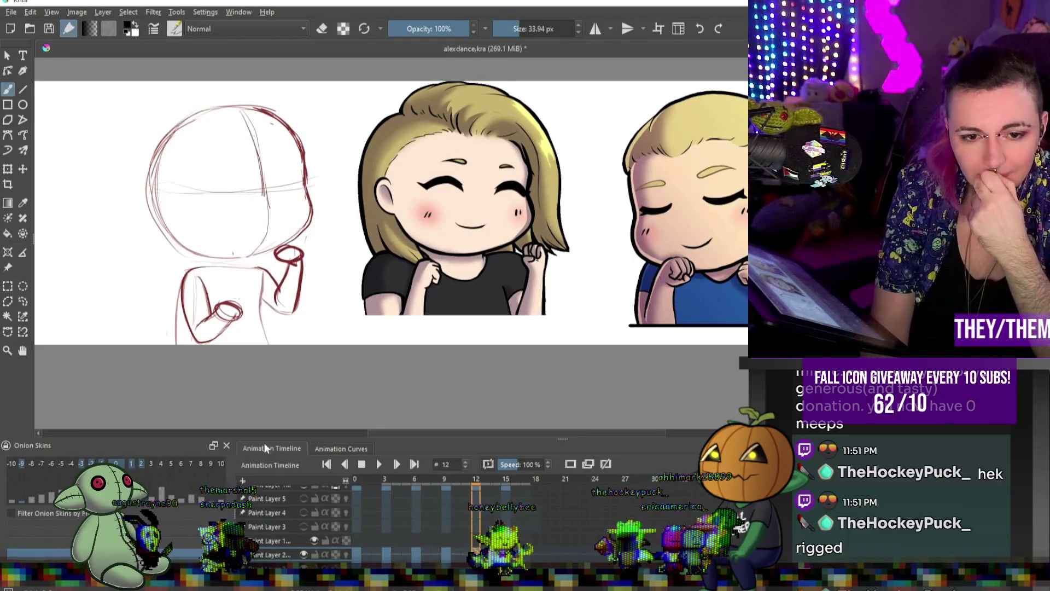
click(379, 464)
key(minus)
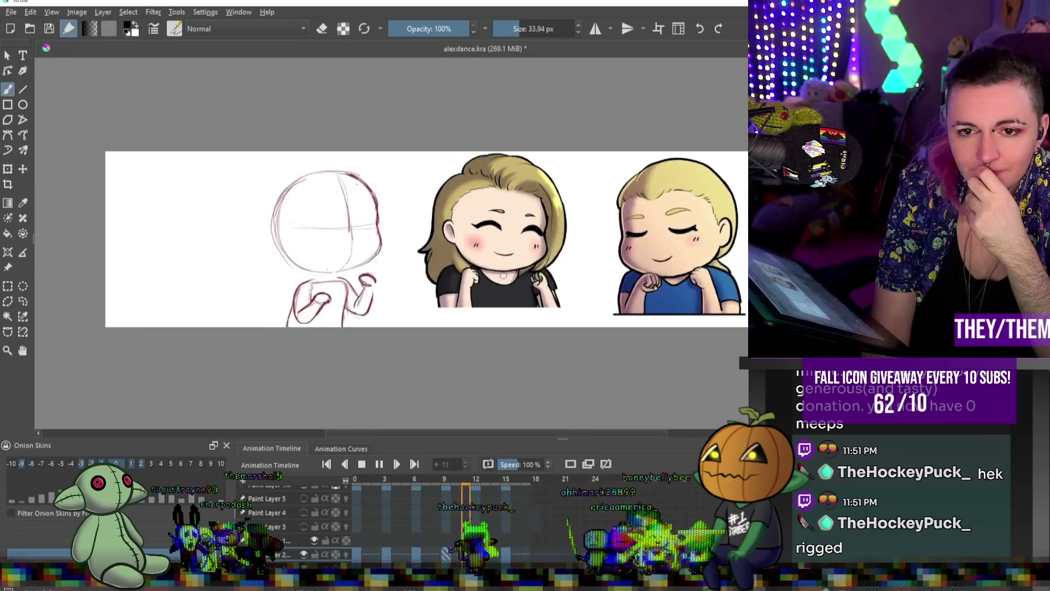
click(378, 464)
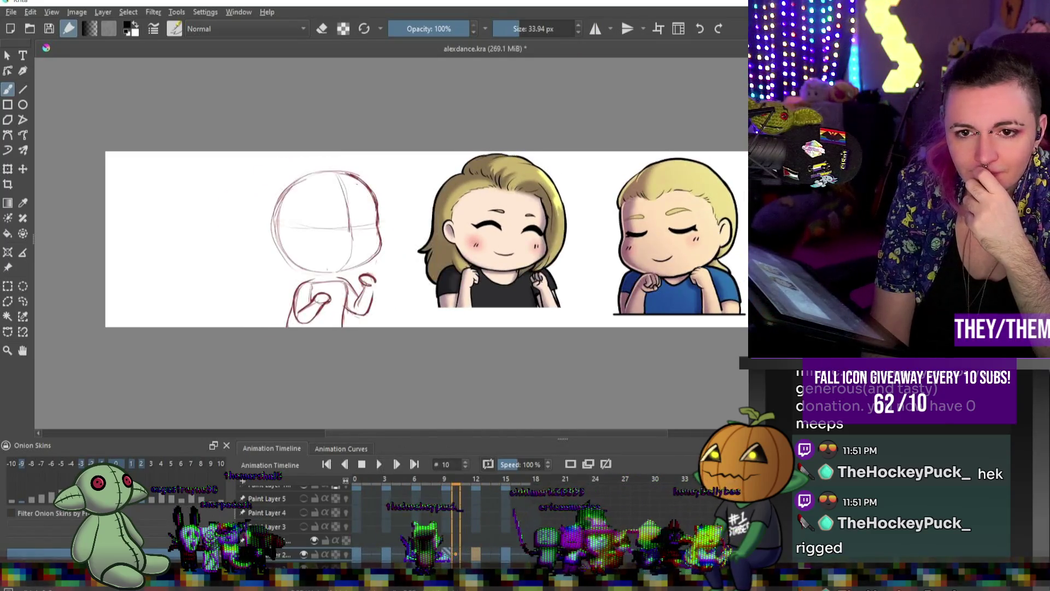
key(plus)
scroll(569, 290, up, 1)
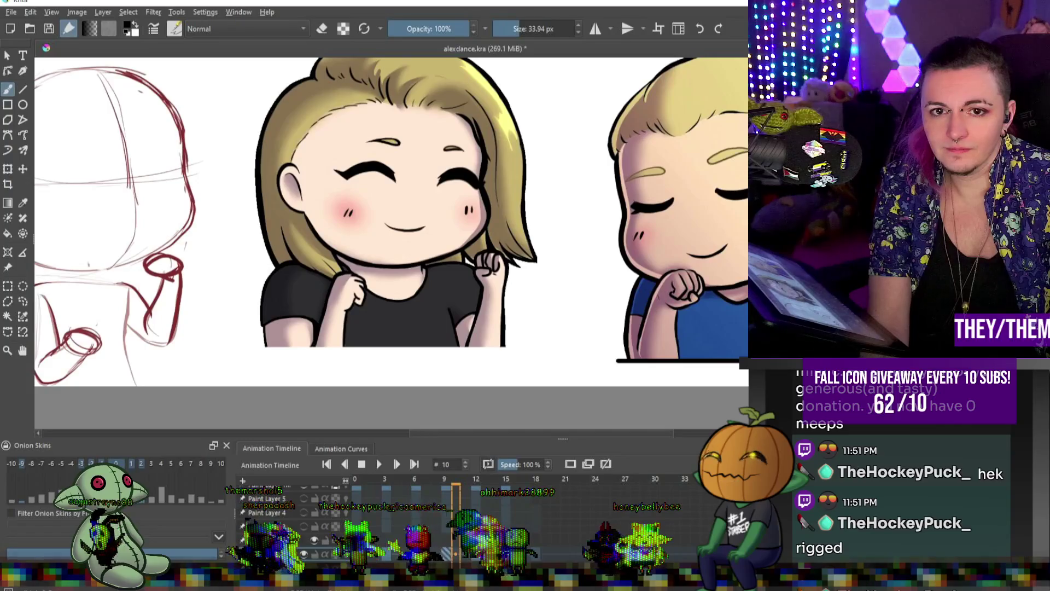
scroll(417, 257, up, 1)
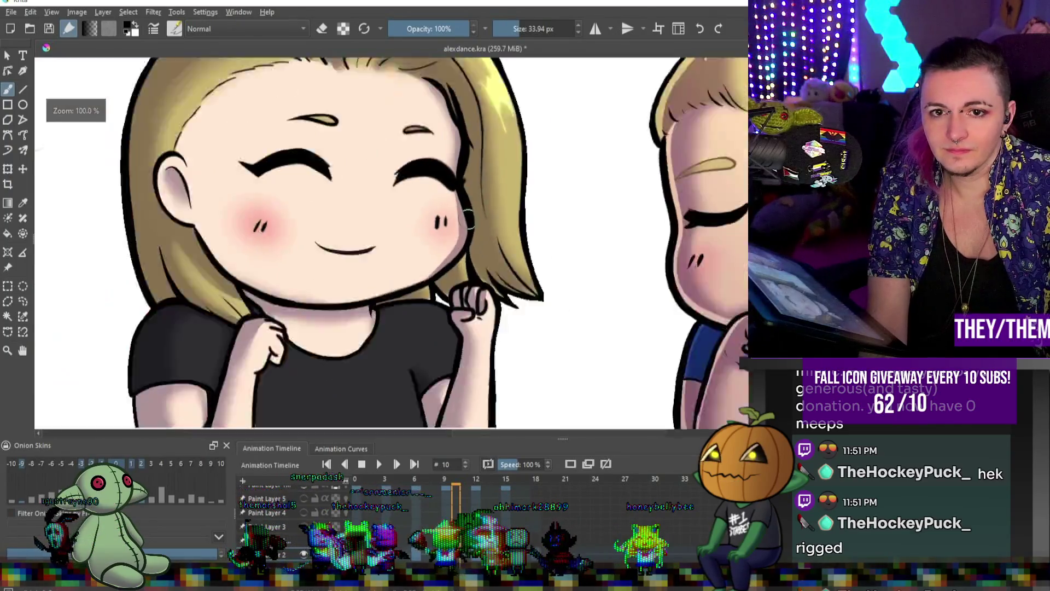
scroll(417, 257, down, 2)
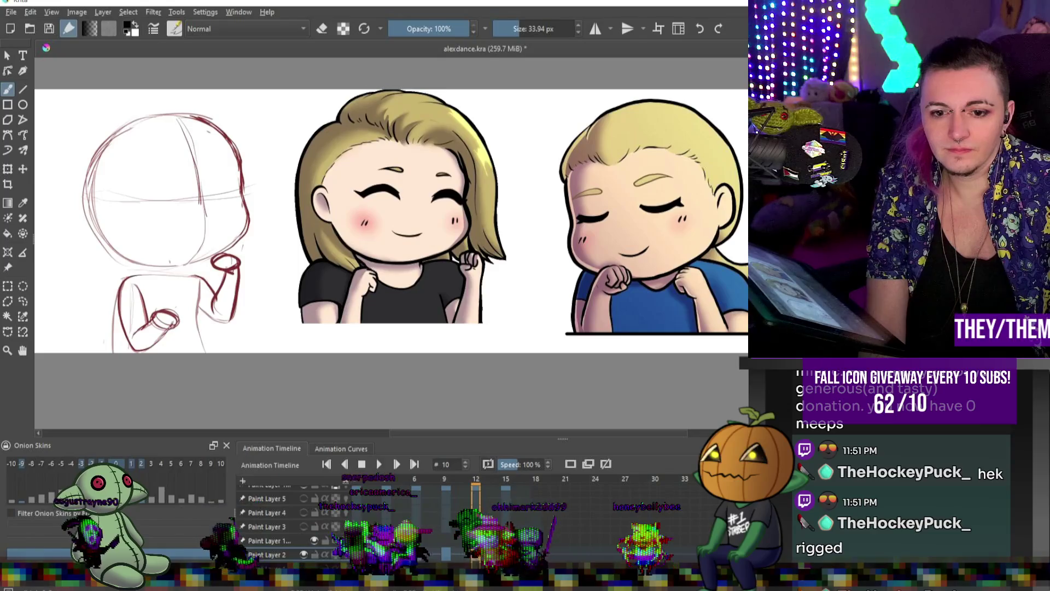
click(515, 486)
click(476, 486)
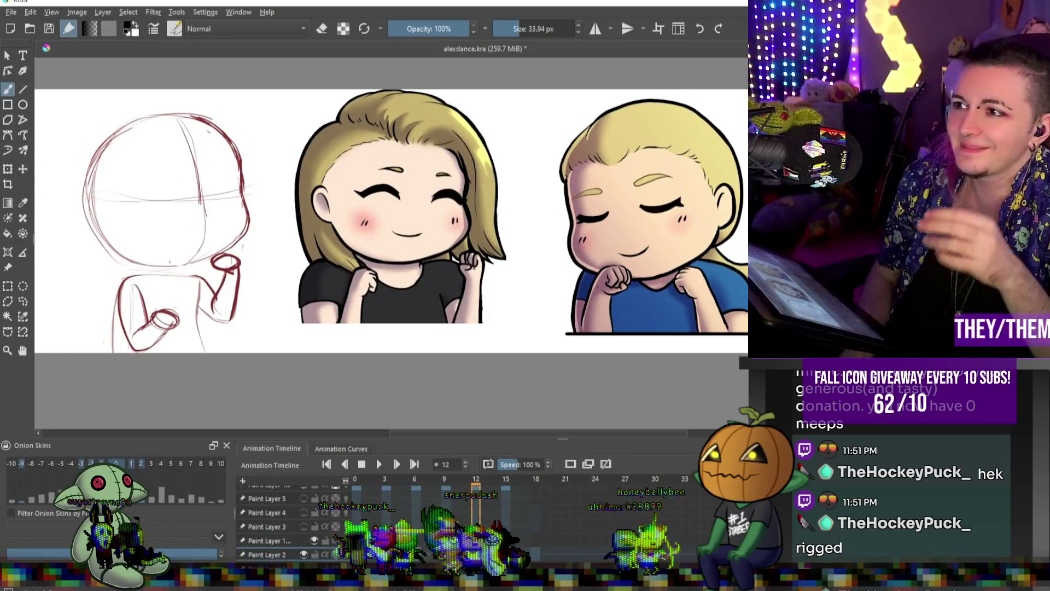
scroll(475, 222, up, 5)
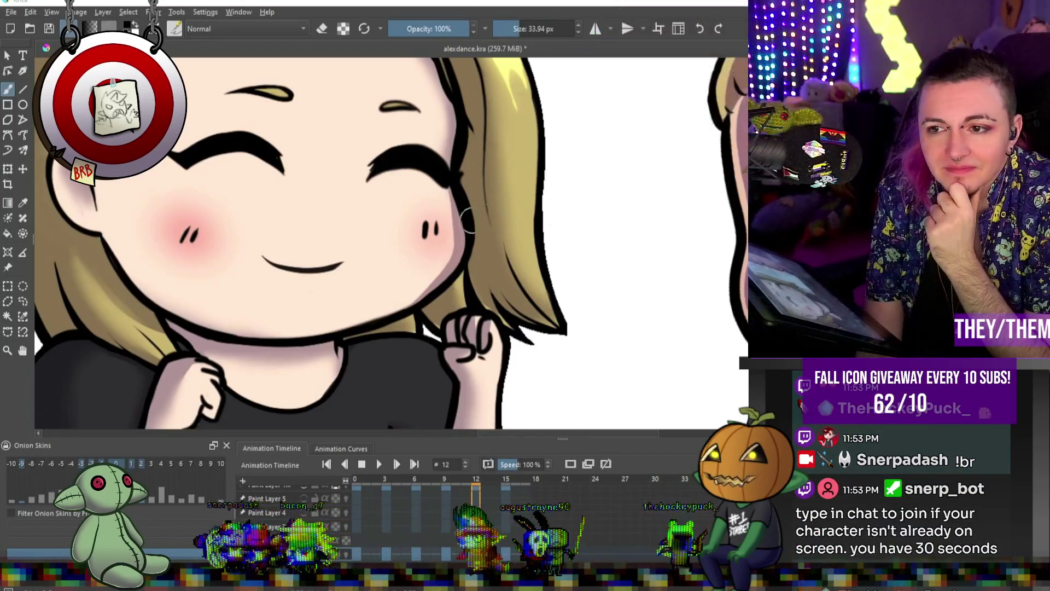
- Resize the brush to 20.44 px
scroll(428, 221, up, 2)
scroll(428, 221, down, 3)
scroll(428, 221, up, 1)
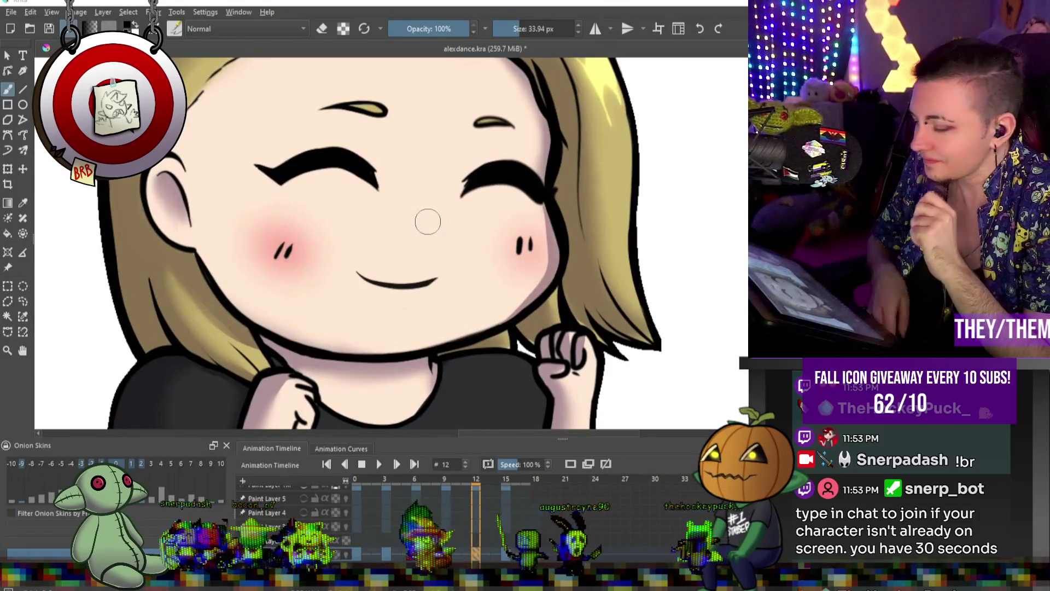
key(bracketright)
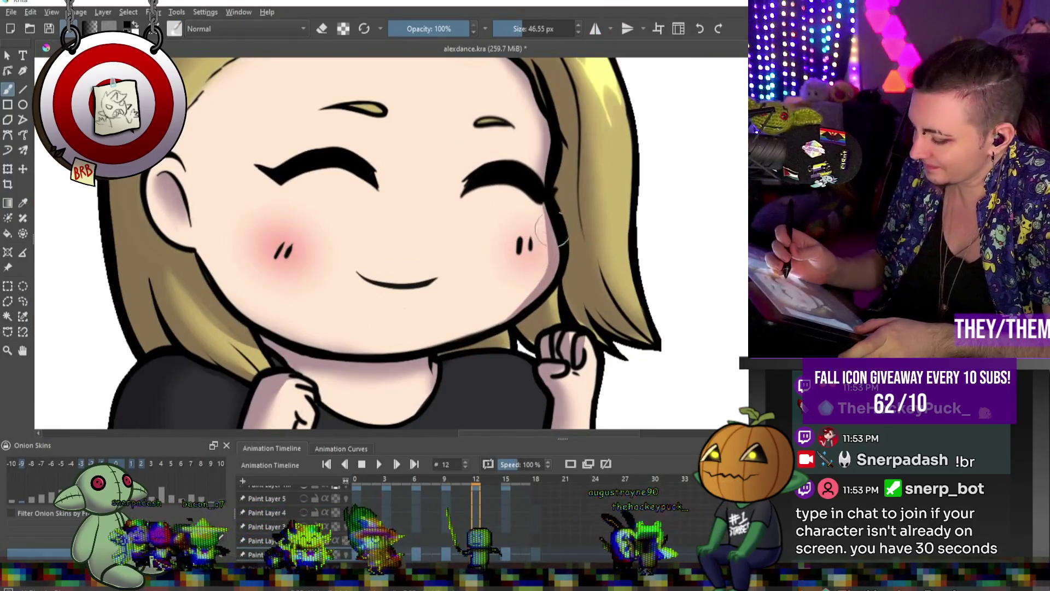
key(bracketleft)
key(bracketleft)
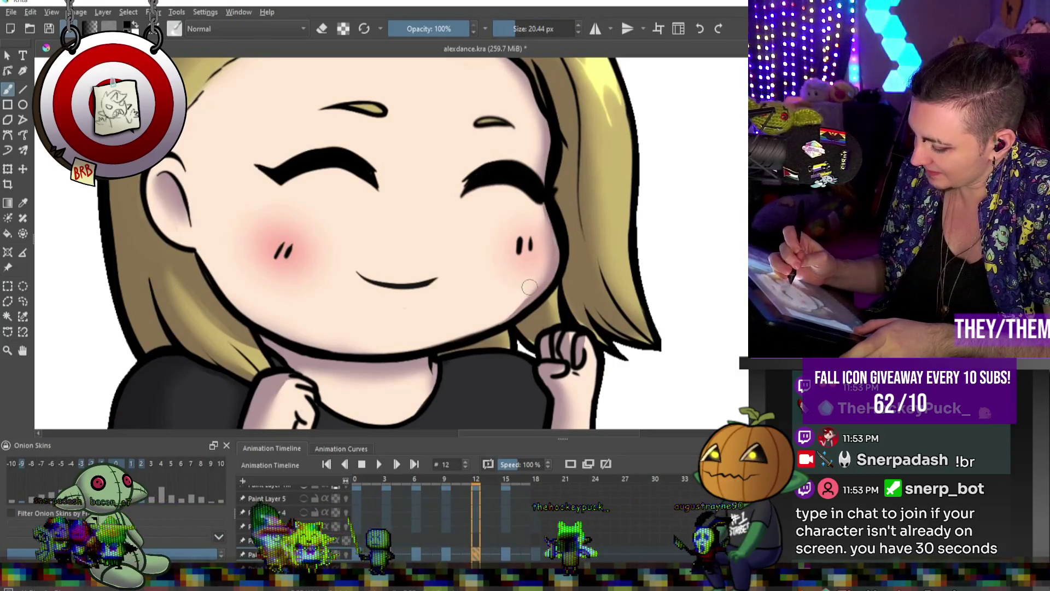
- Step back through frames 9, 6 and 3 to frame 0, then zoom out on all three chibis
click(447, 554)
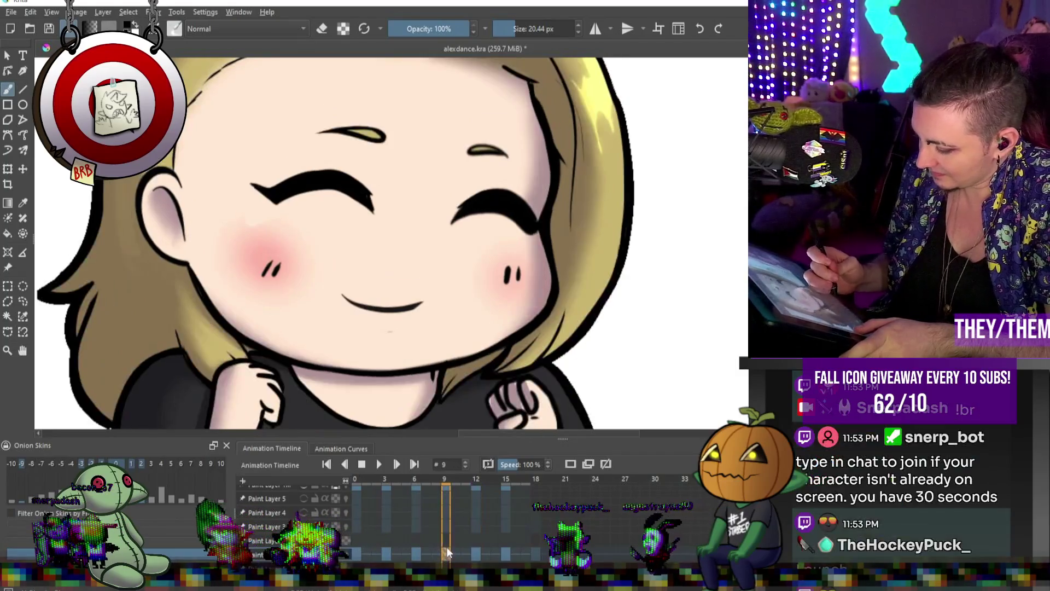
click(416, 554)
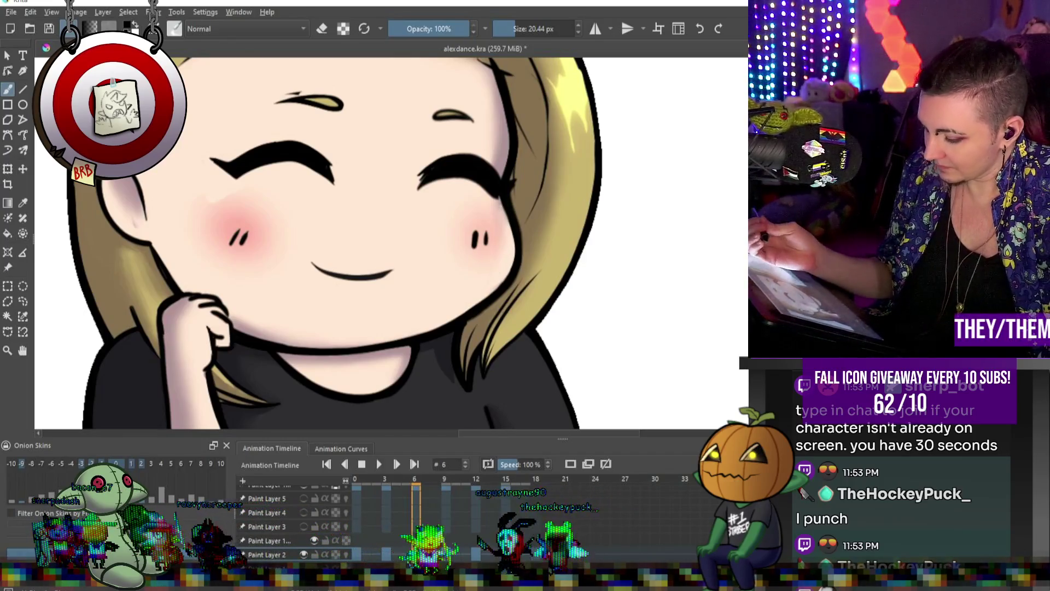
click(386, 553)
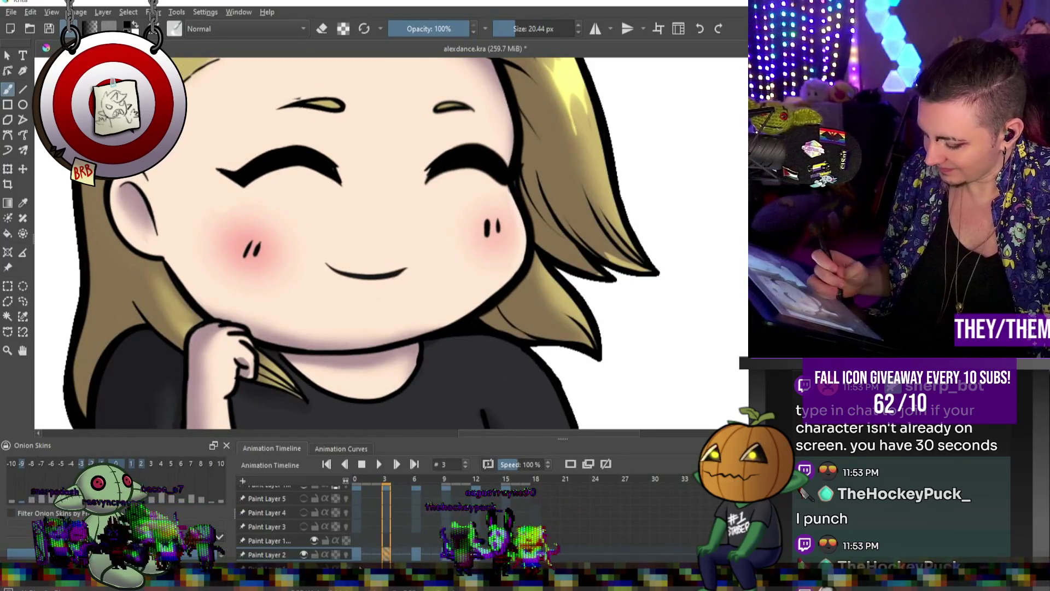
key(Left)
key(Left)
key(Left)
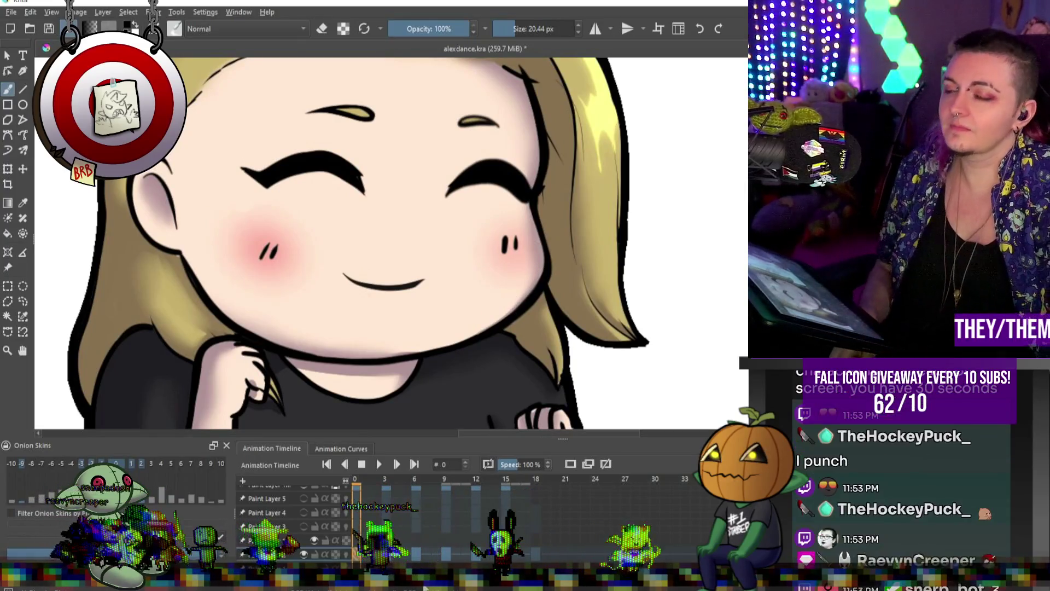
key(minus)
key(minus)
key(minus)
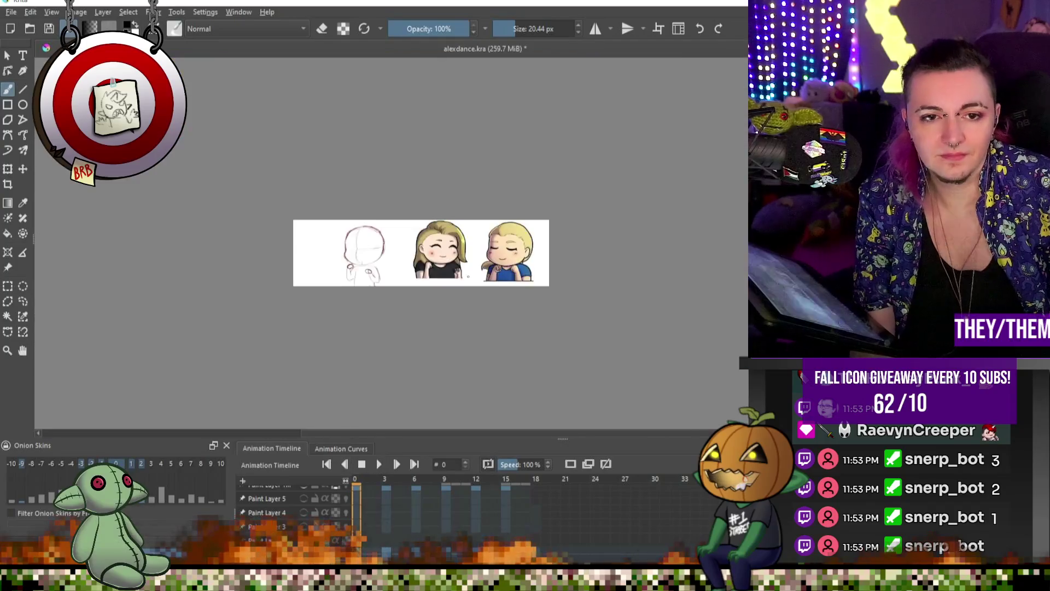
- Play the dance animation through once and stop it
key(plus)
key(plus)
key(plus)
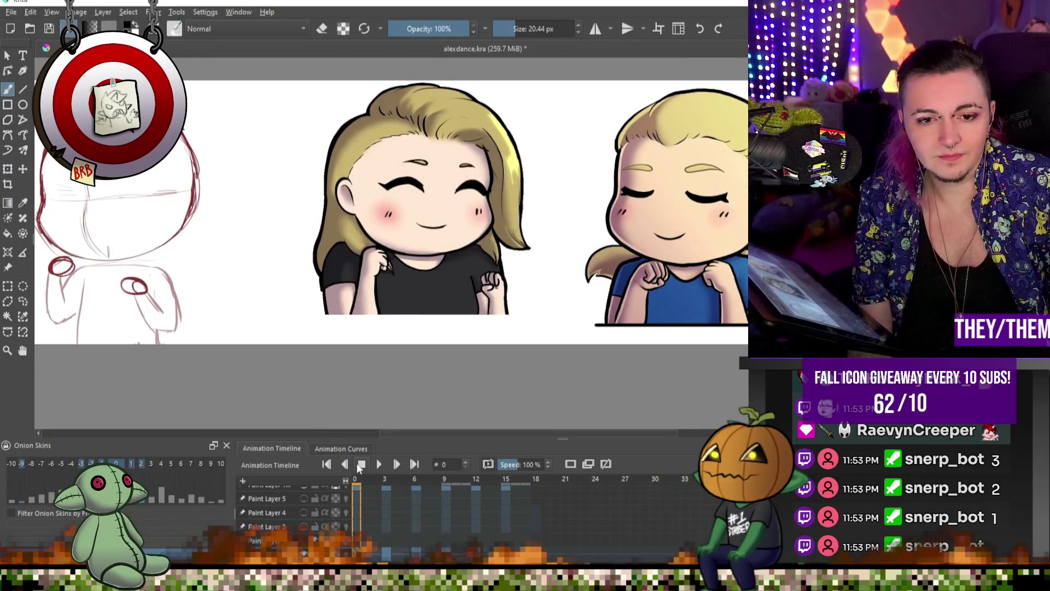
key(minus)
key(minus)
key(minus)
click(378, 463)
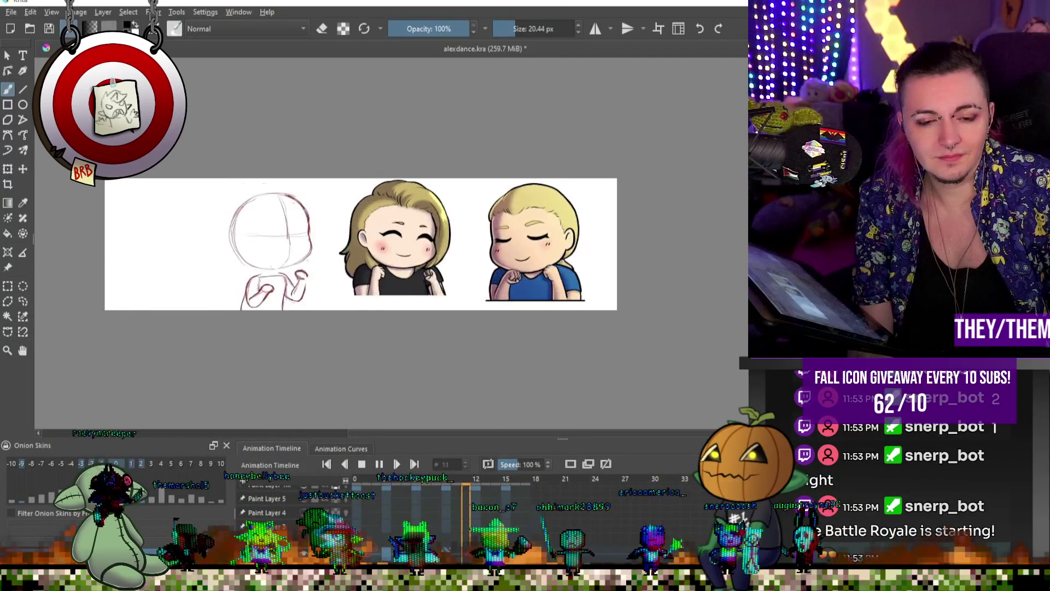
click(364, 468)
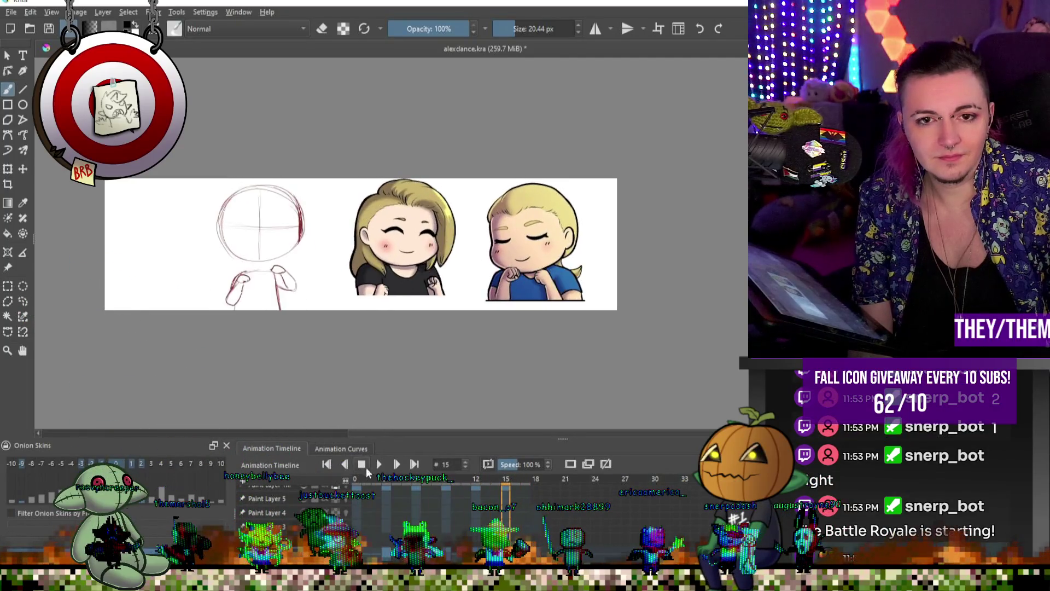
- Step through frames 9 and 12, zoom in, and advance to frame 15
click(447, 554)
click(476, 552)
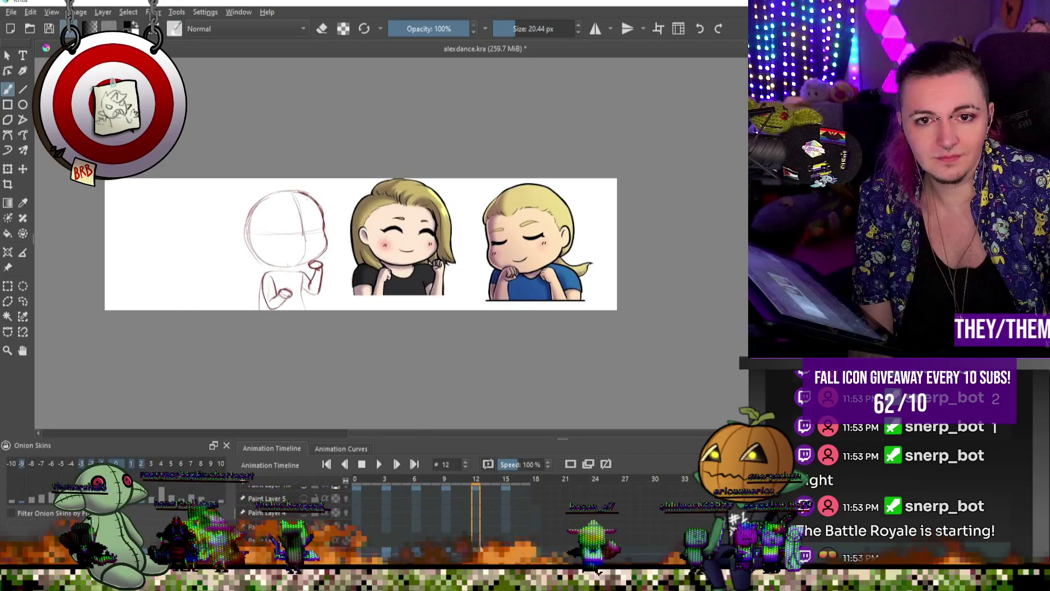
scroll(439, 228, up, 4)
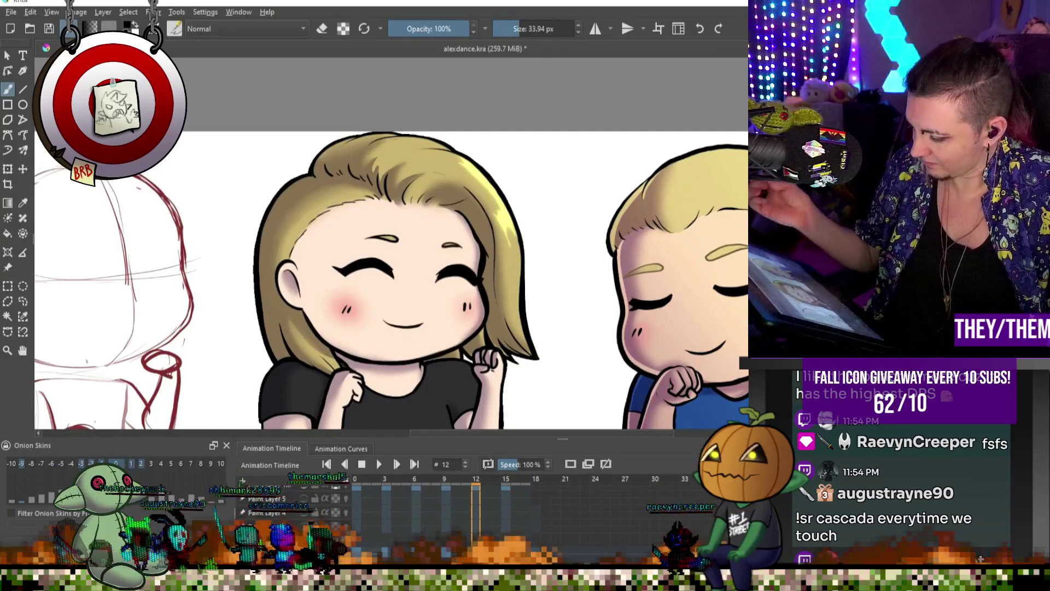
key(.)
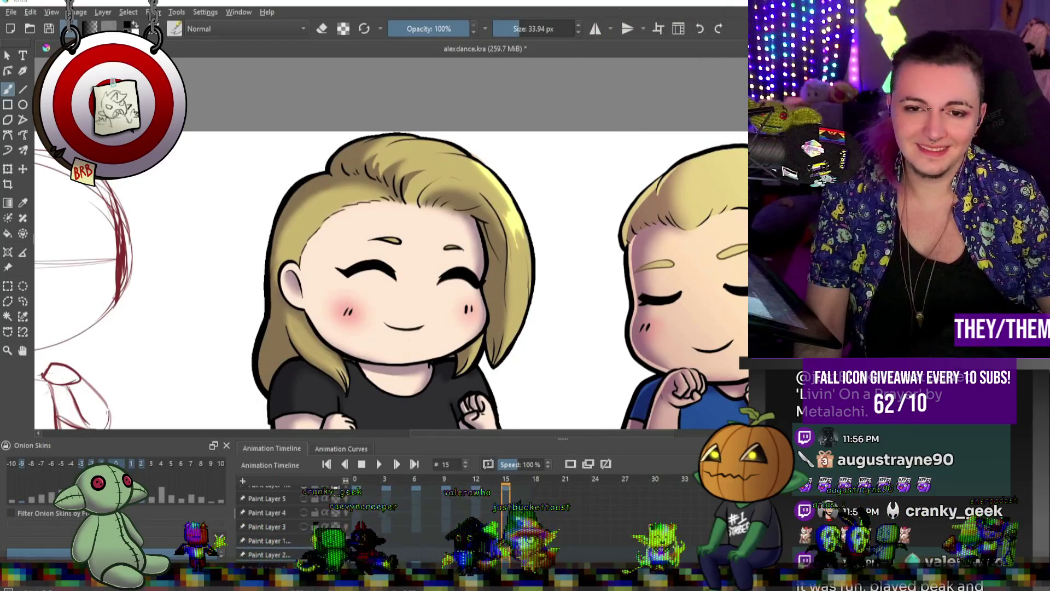
- Zoom out and move the timeline playhead back to frame 0
scroll(391, 240, down, 3)
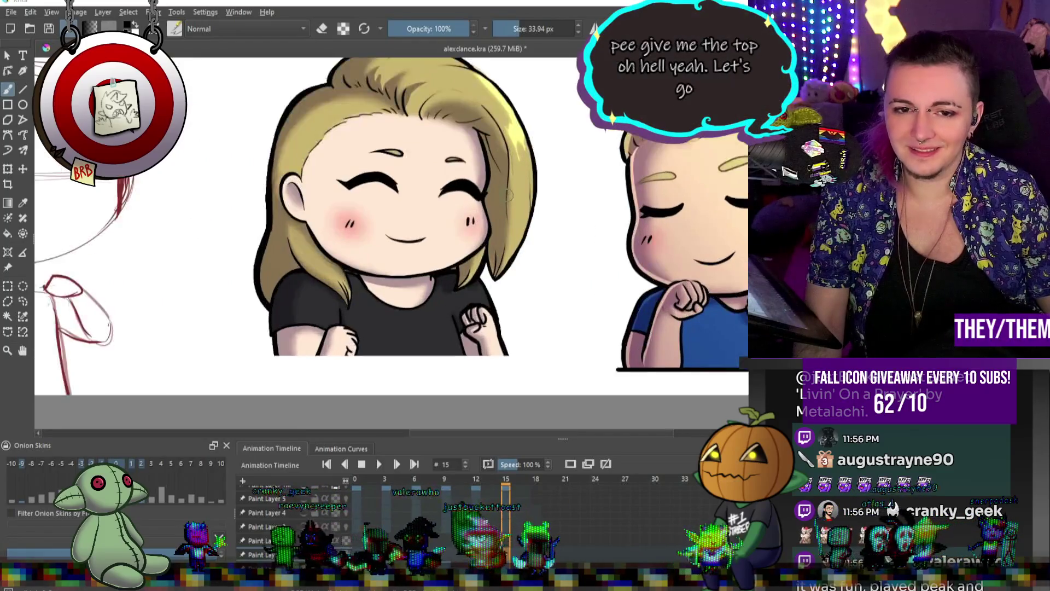
scroll(497, 196, up, 1)
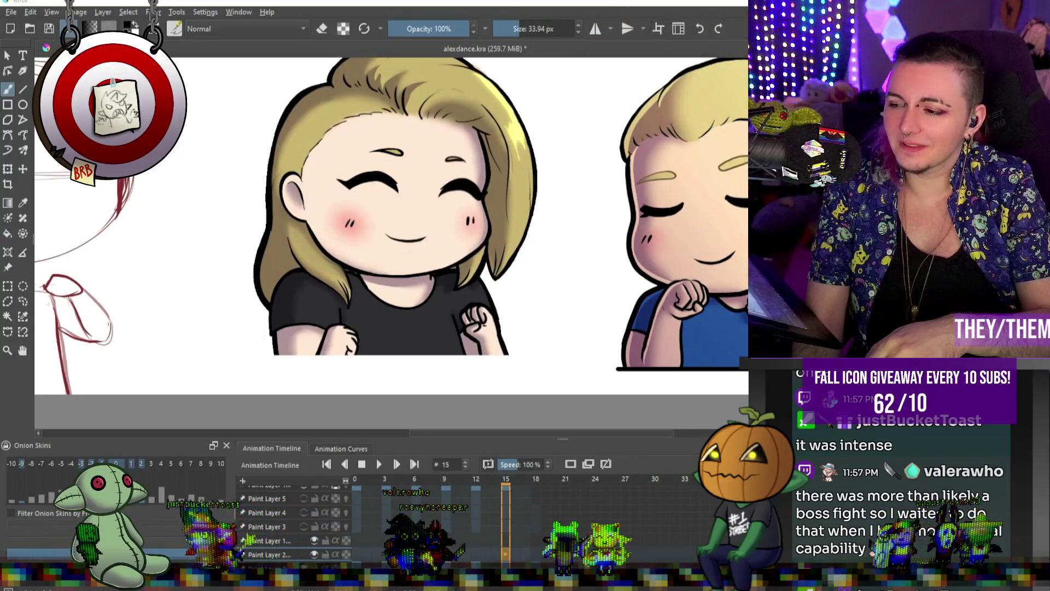
scroll(322, 150, down, 5)
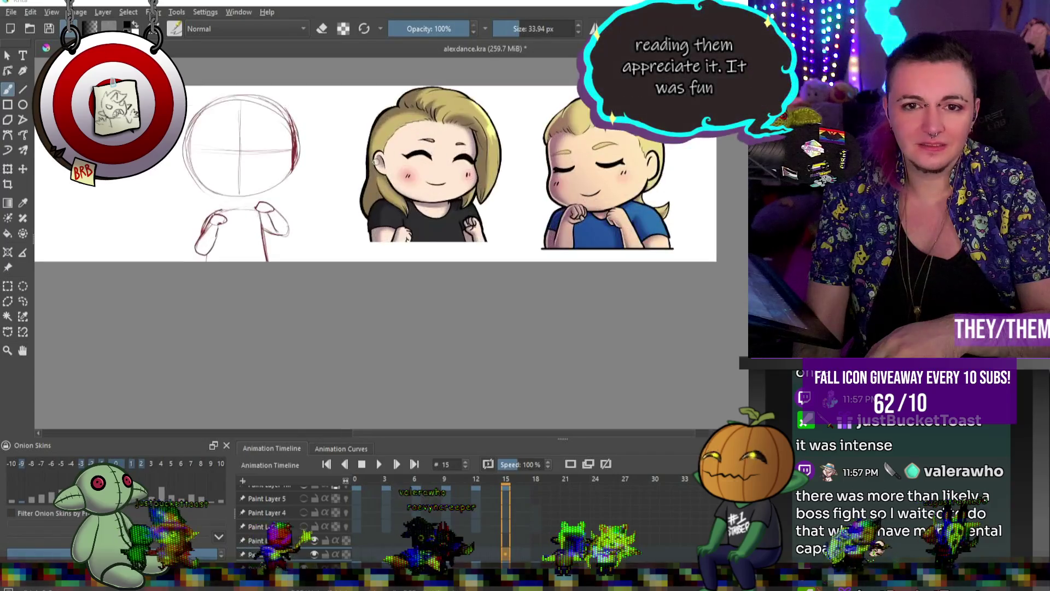
click(358, 555)
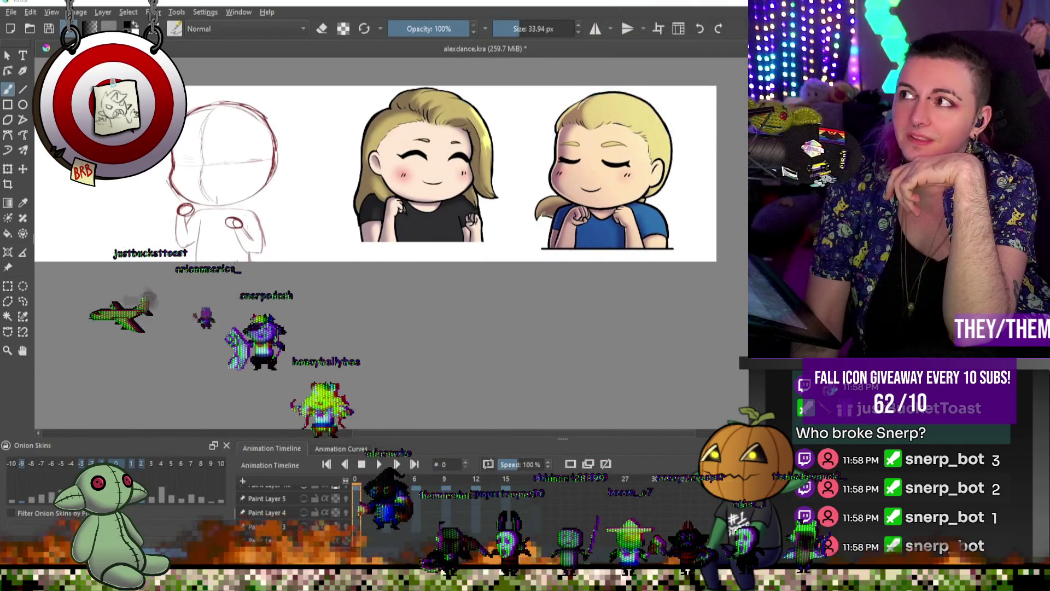
drag(962, 120, 592, 120)
- Reposition the Chrome window, replay the Reddit raccoon video, then close its tab
drag(521, 82, 520, 89)
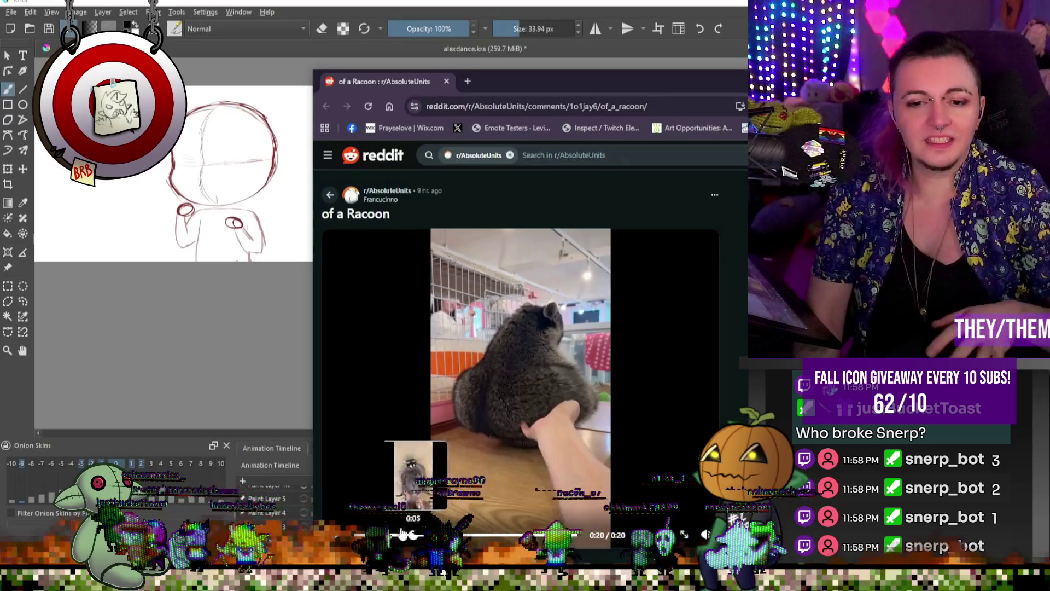
click(337, 534)
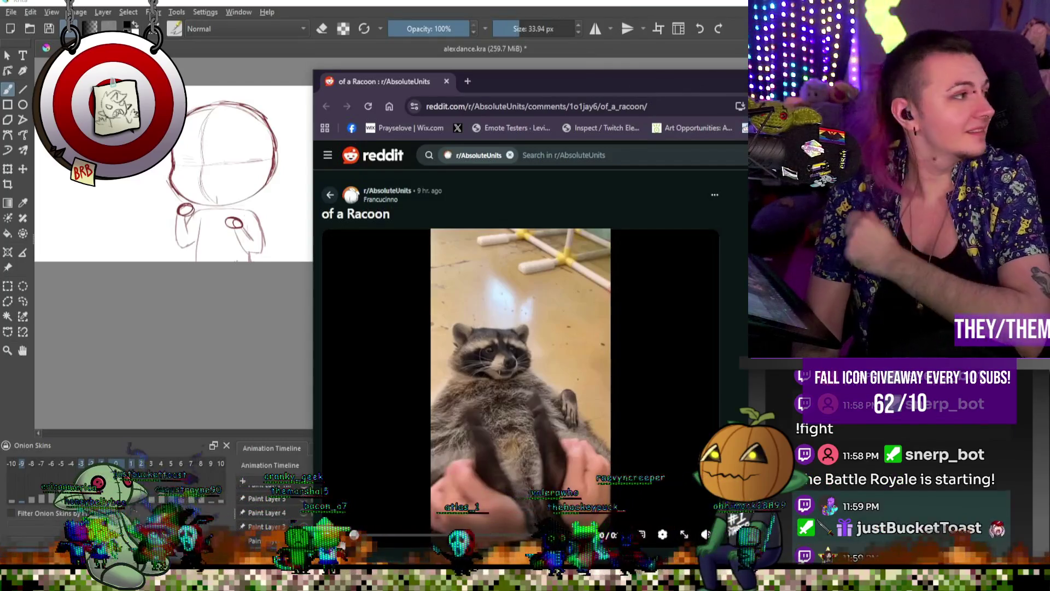
drag(679, 73, 666, 55)
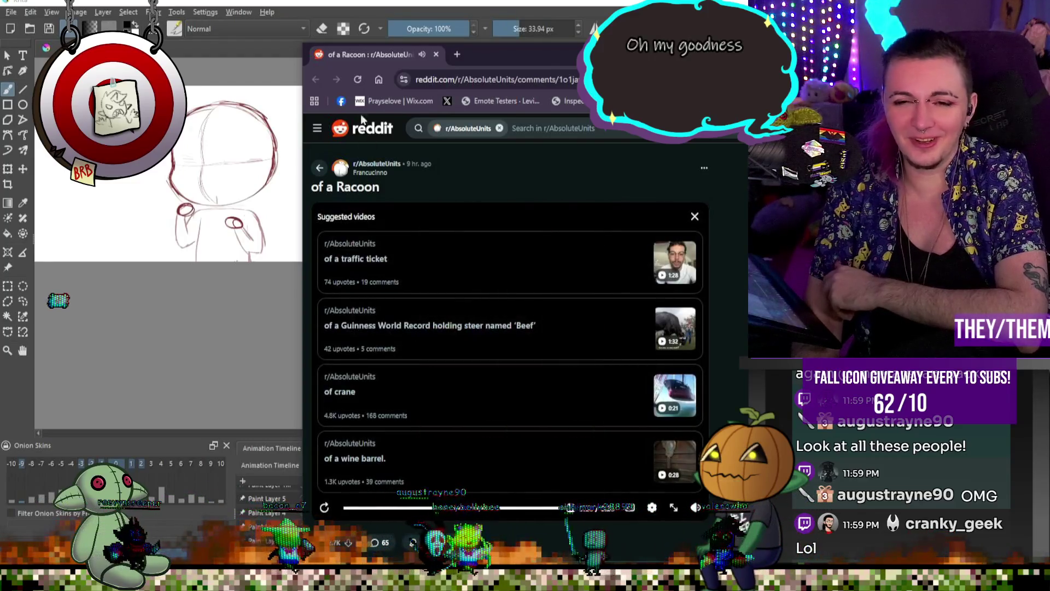
middle_click(357, 56)
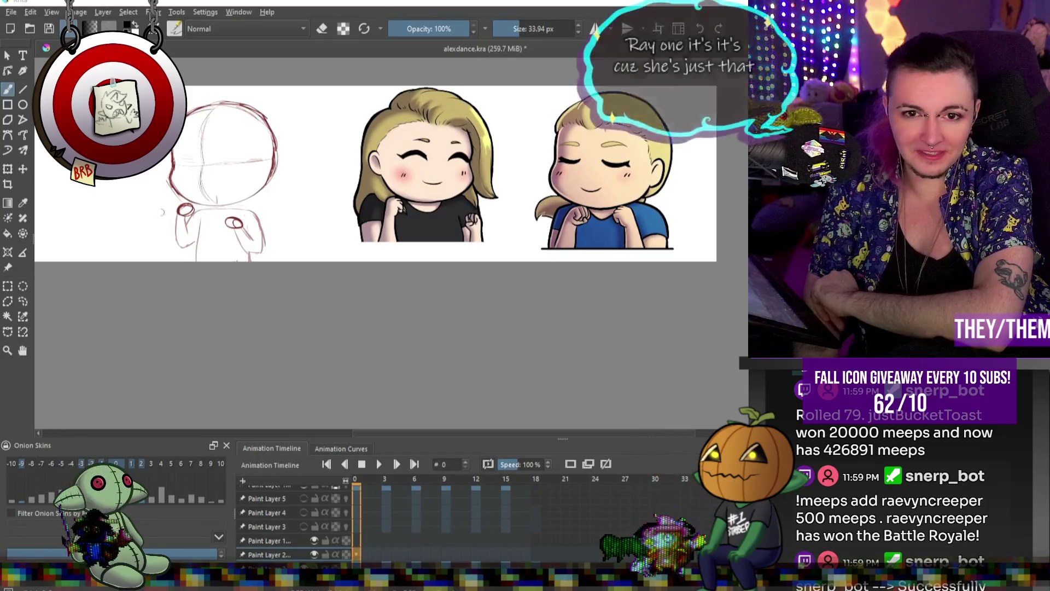
- Zoom the canvas in close on the left blonde chibi's face
scroll(143, 205, up, 2)
scroll(144, 205, down, 2)
scroll(468, 225, up, 2)
scroll(470, 219, down, 2)
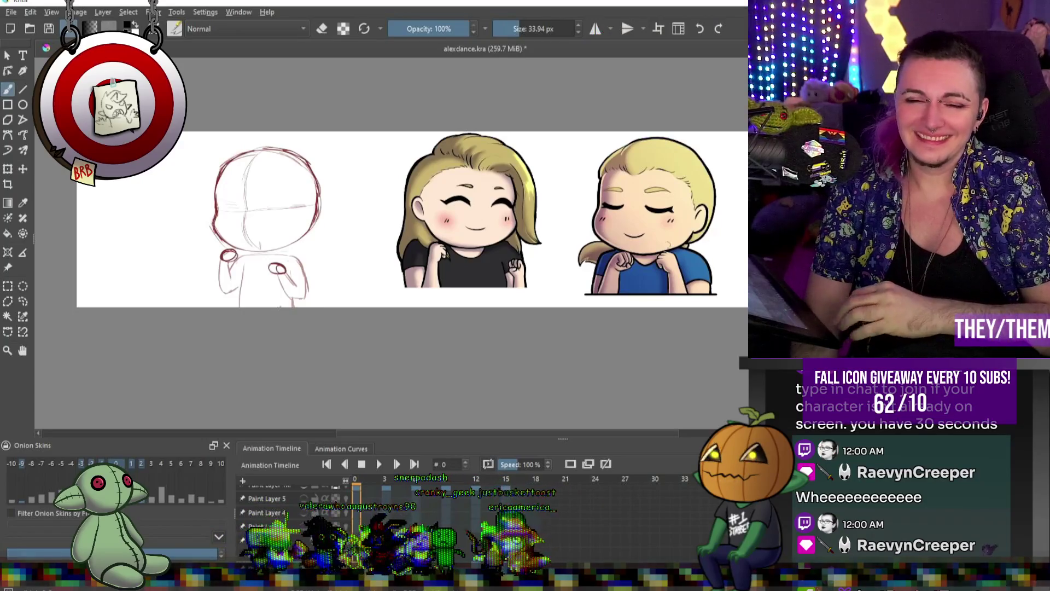
scroll(498, 194, up, 2)
scroll(499, 194, up, 1)
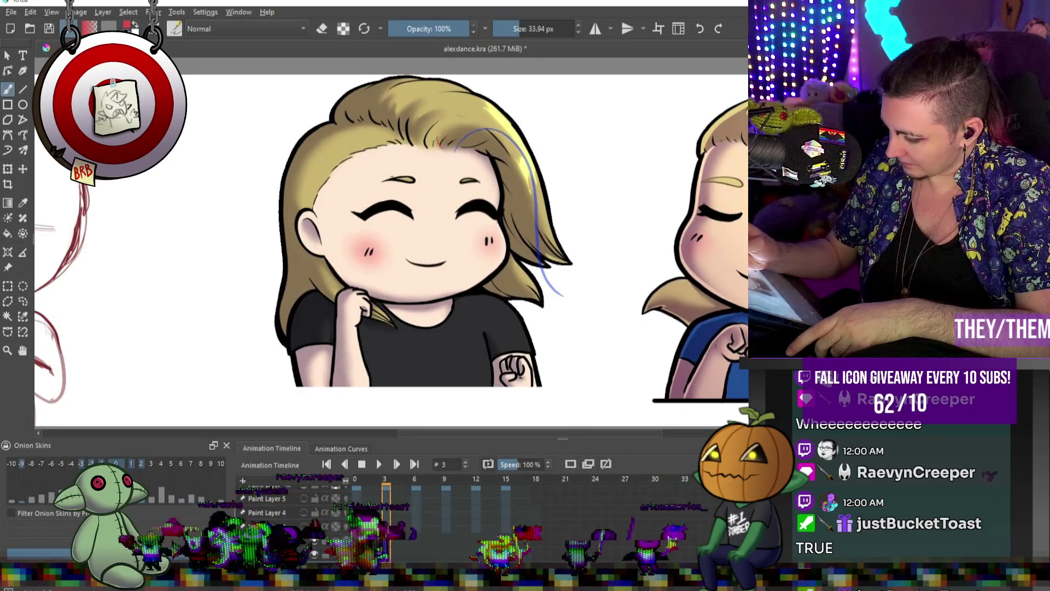
- Sketch red flicking hair-strand strokes on frames 3 and 6
drag(440, 128, 585, 230)
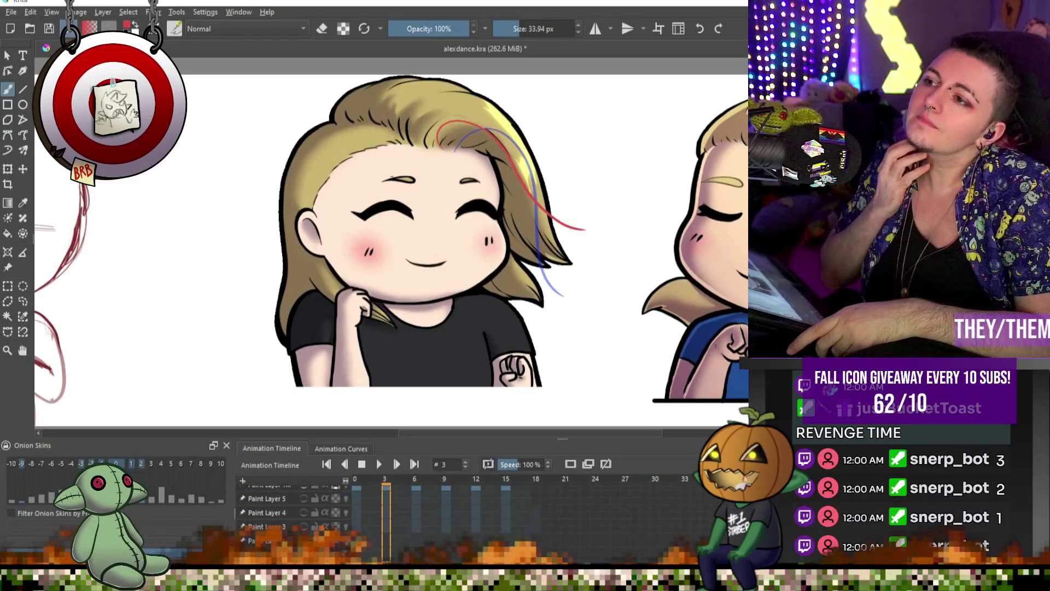
key(alt+period)
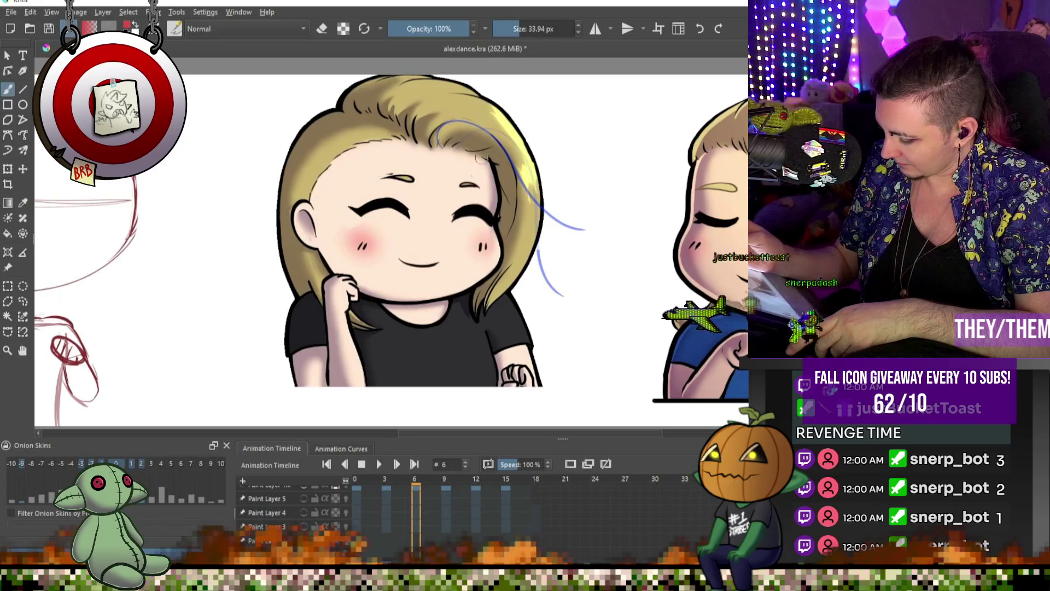
key(alt+comma)
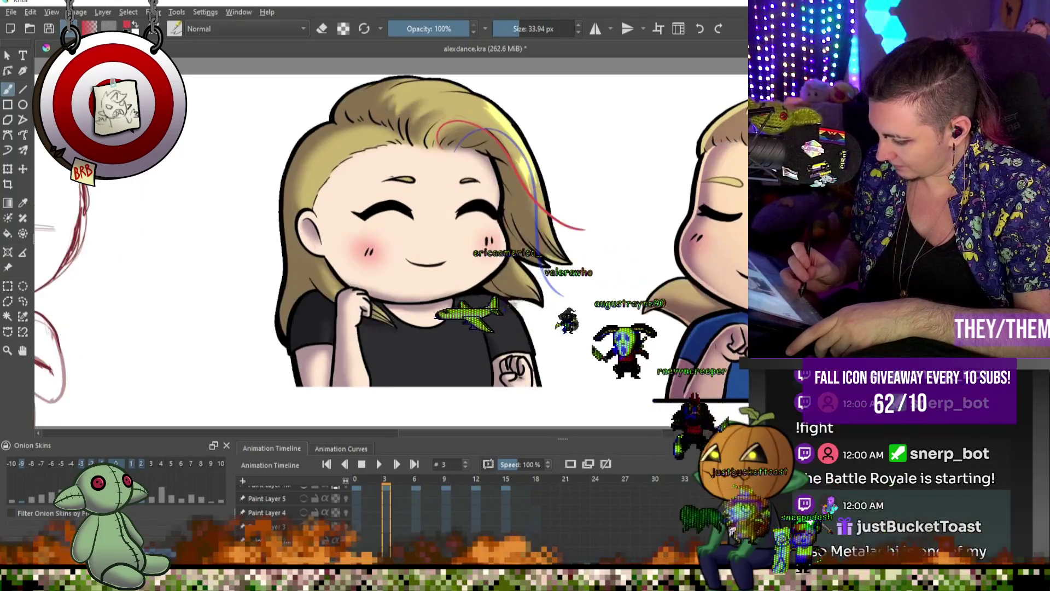
key(alt+period)
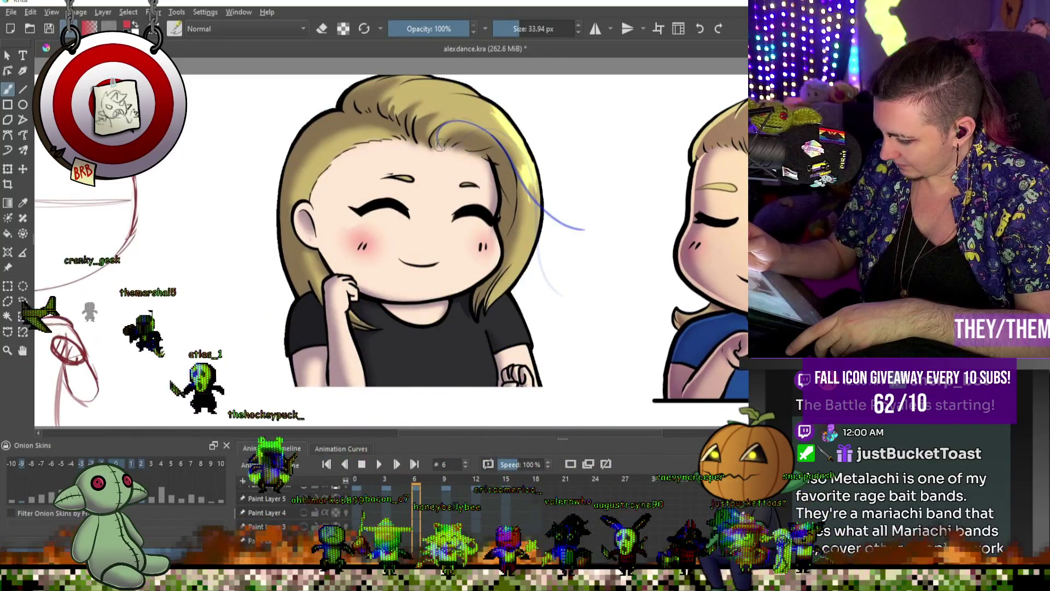
drag(436, 145, 464, 118)
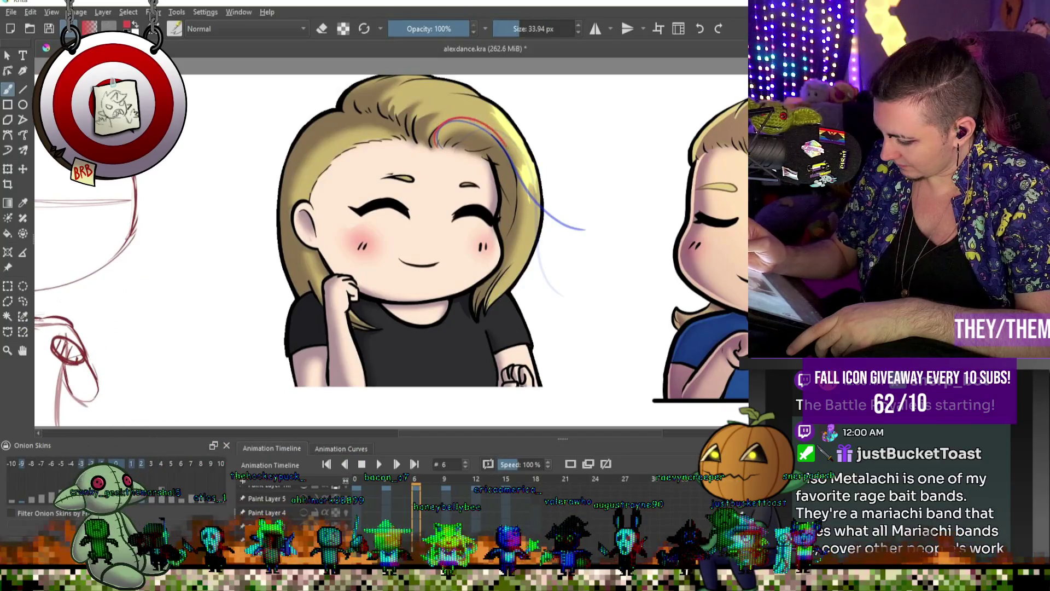
drag(520, 232, 469, 290)
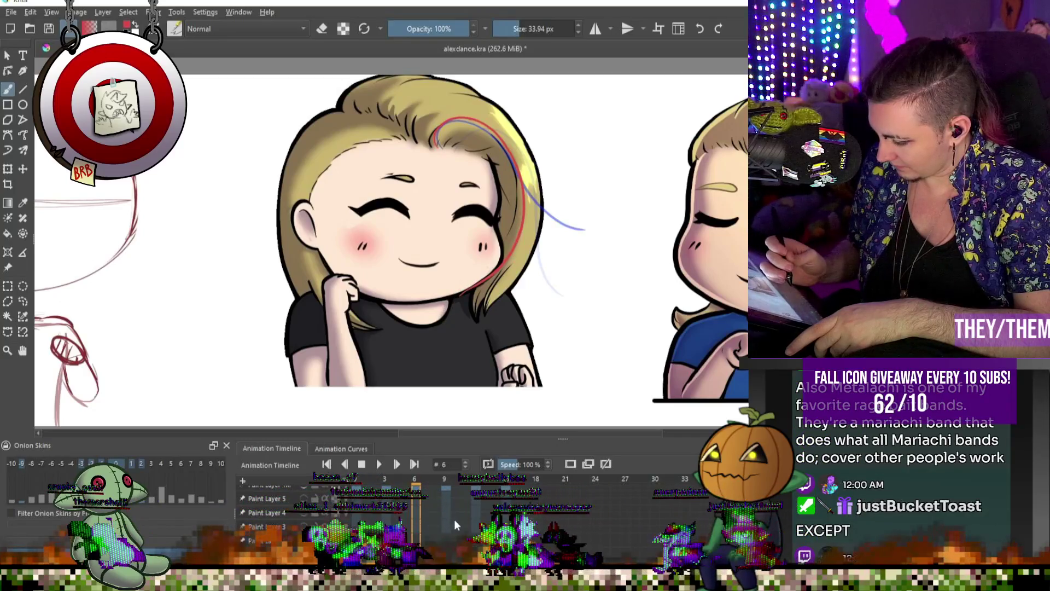
- Sketch the hair strand on frames 9 and 12, adding new drawing frames at 12 and 15
key(alt+period)
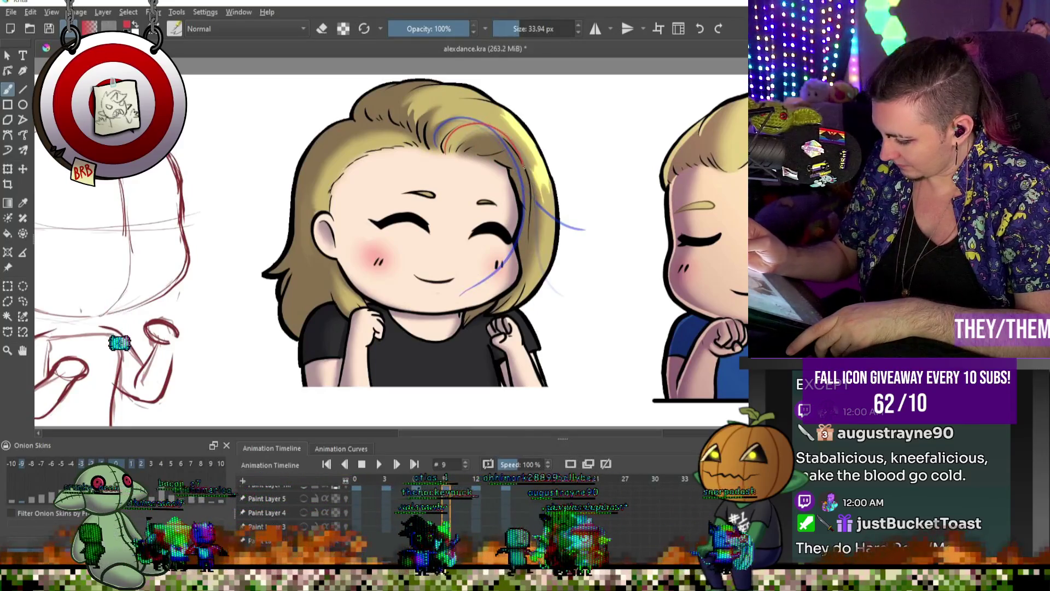
drag(446, 140, 488, 294)
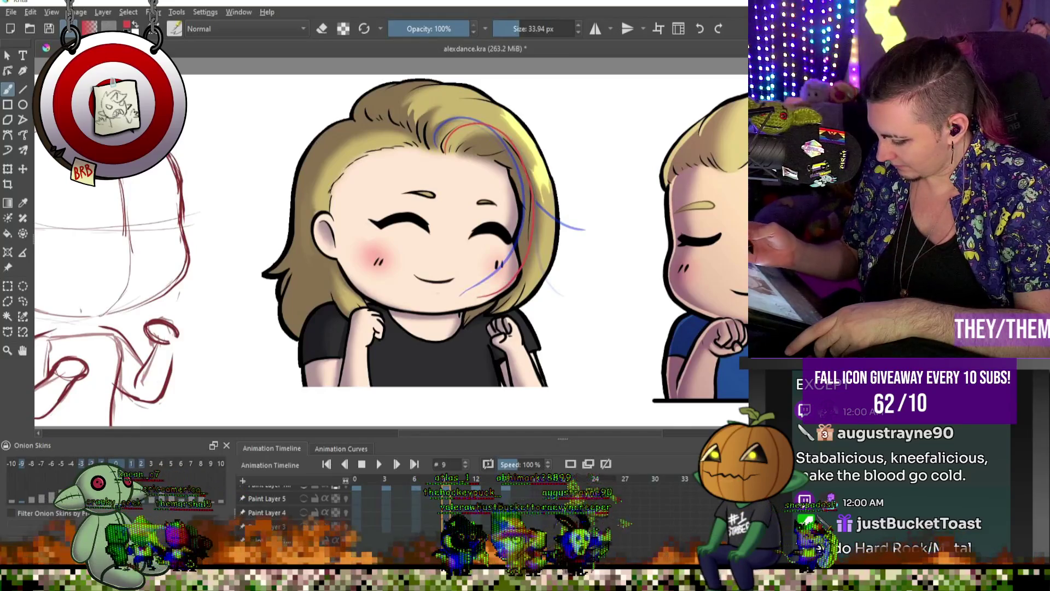
key(alt+period)
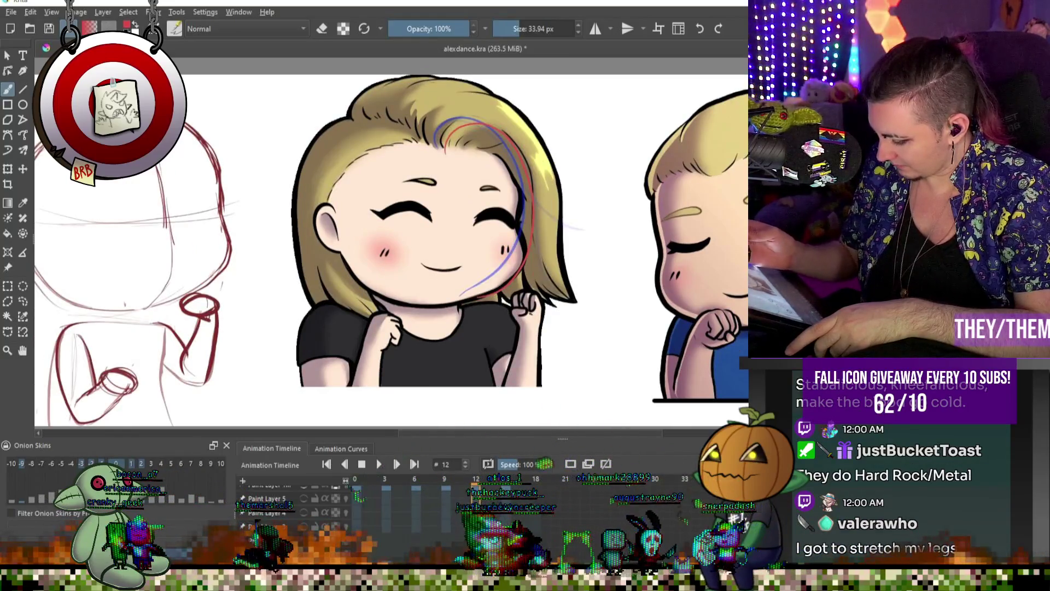
click(571, 463)
mouse_move(454, 132)
mouse_down()
mouse_move(527, 166)
mouse_move(597, 273)
mouse_up()
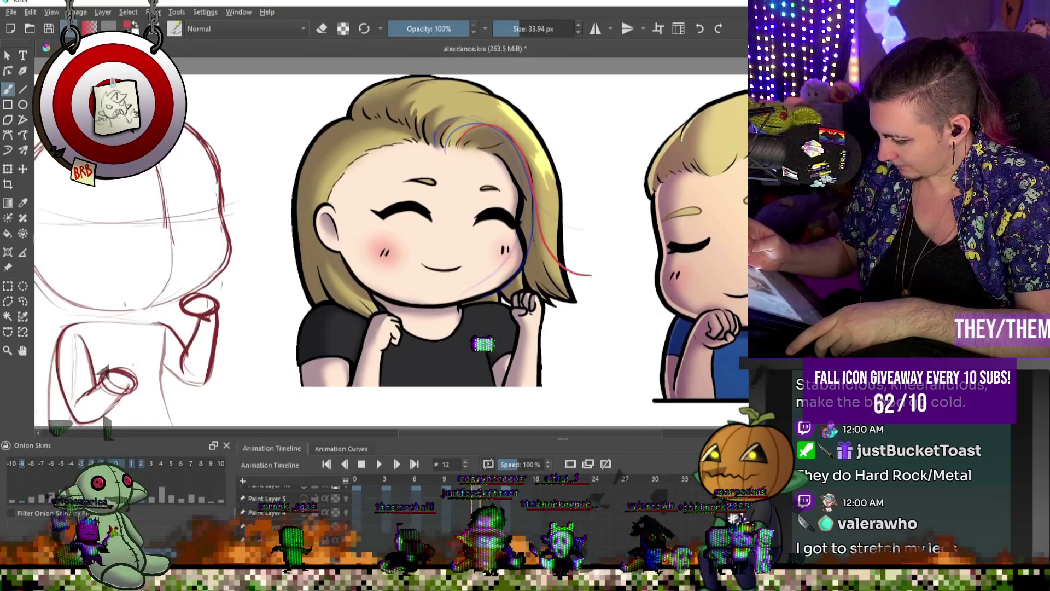
key(alt+period)
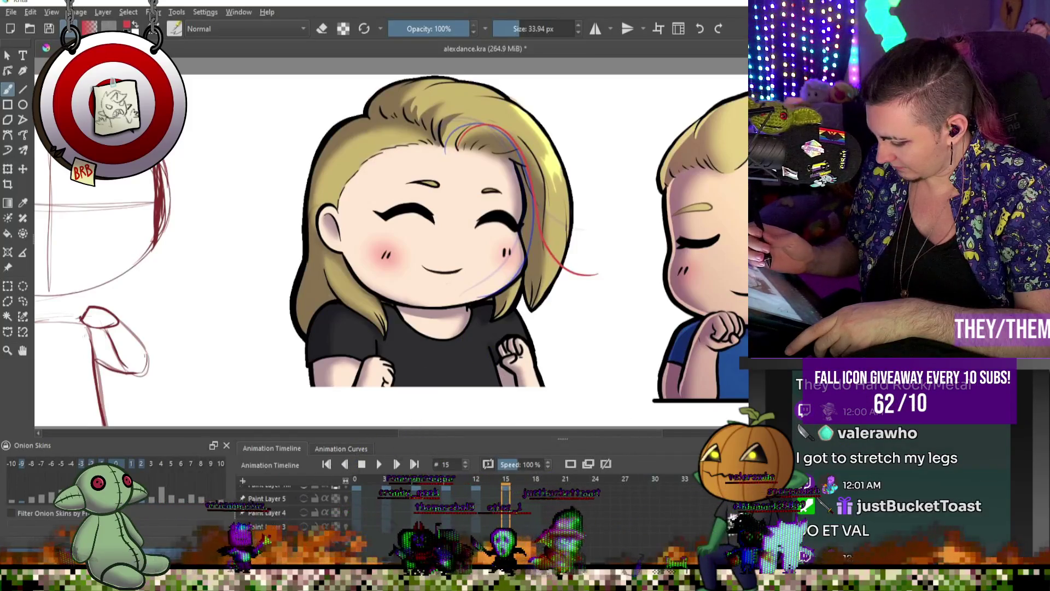
click(570, 463)
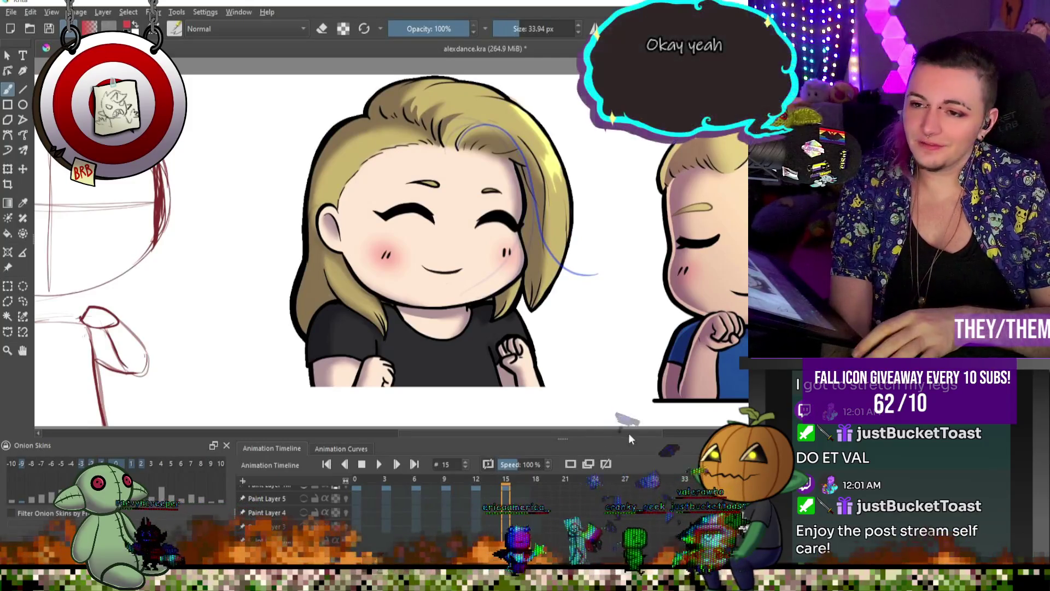
- Paste the copied keyframes at frame 17 and sketch the red hair strand on frame 15
right_click(353, 498)
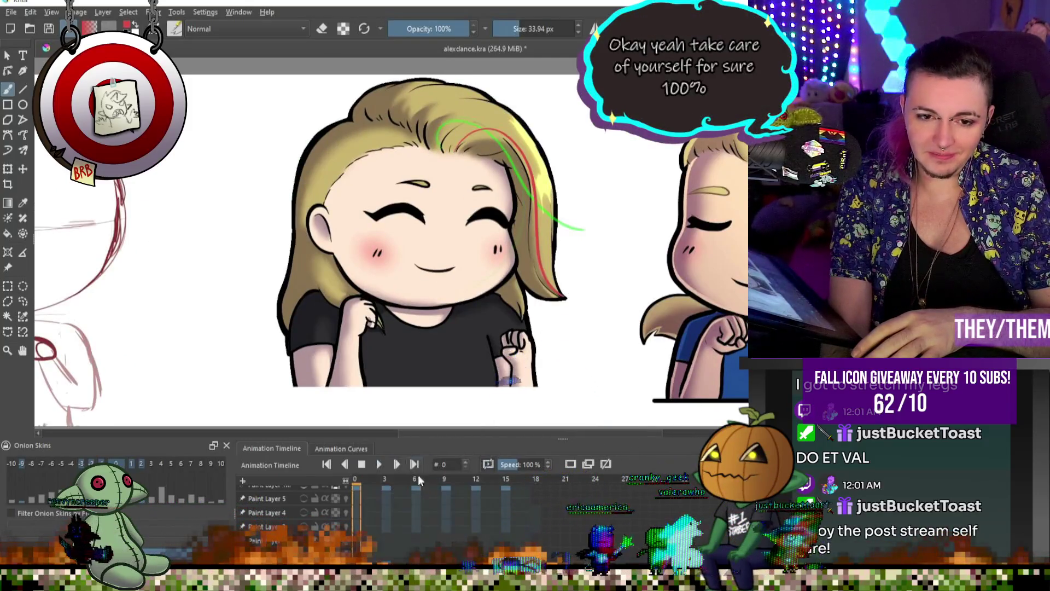
right_click(525, 499)
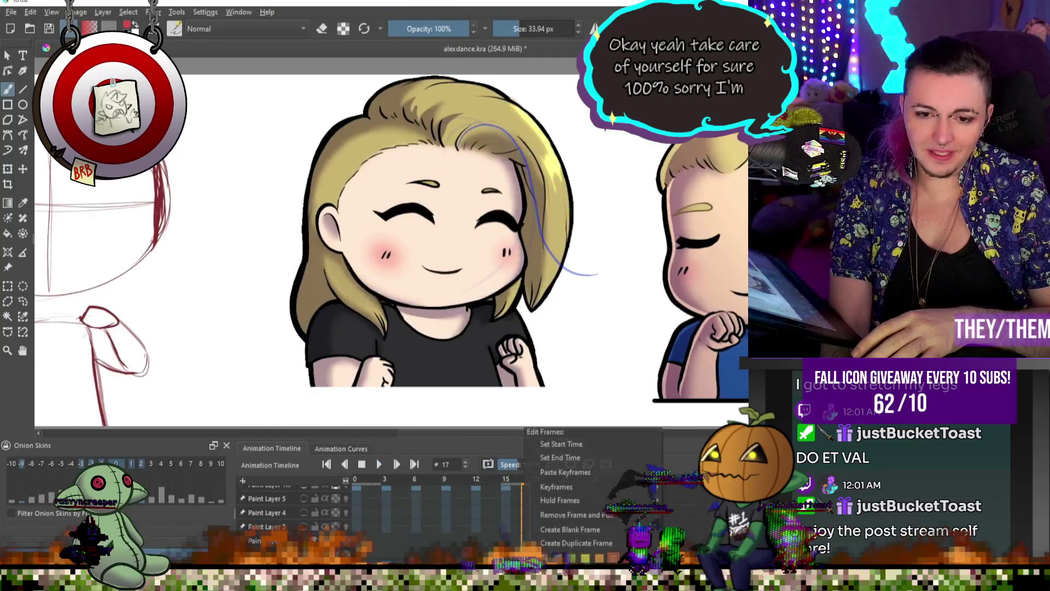
click(565, 471)
click(506, 499)
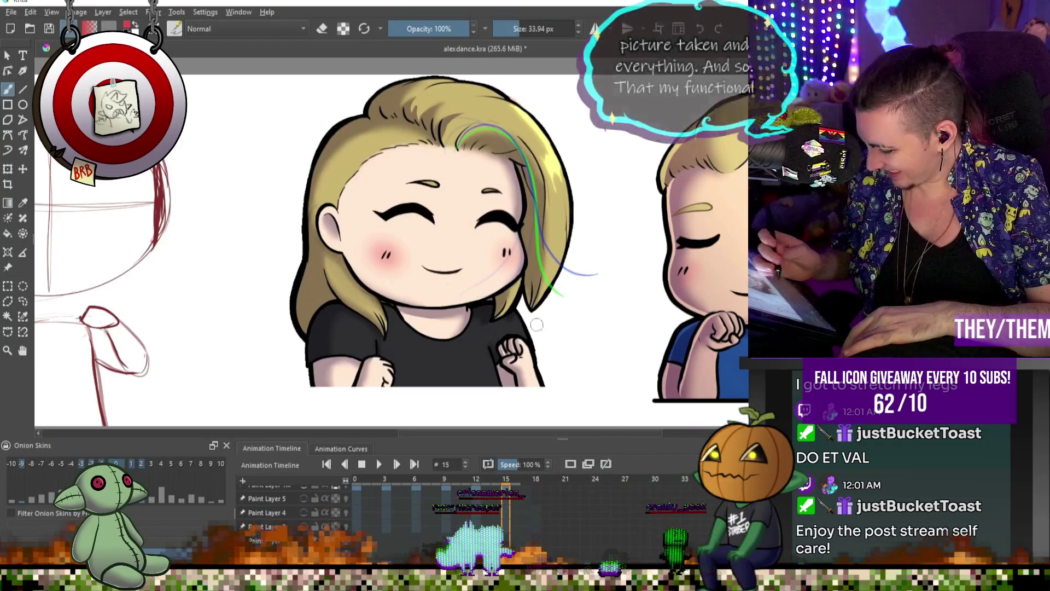
drag(475, 128, 542, 241)
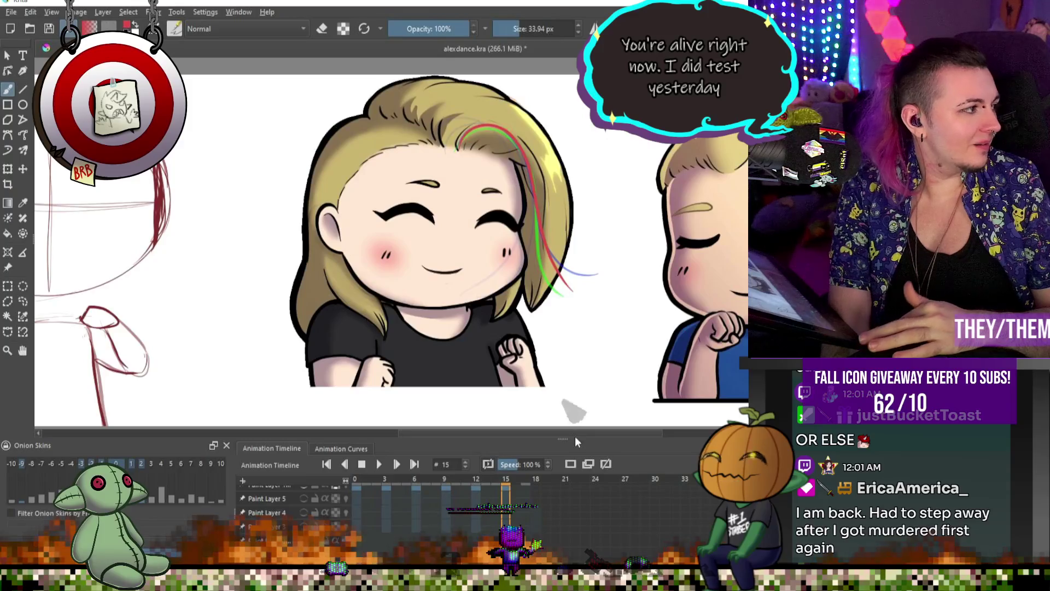
- Play and stop the animation, then erase the lower red hair stroke on frame 6
click(381, 464)
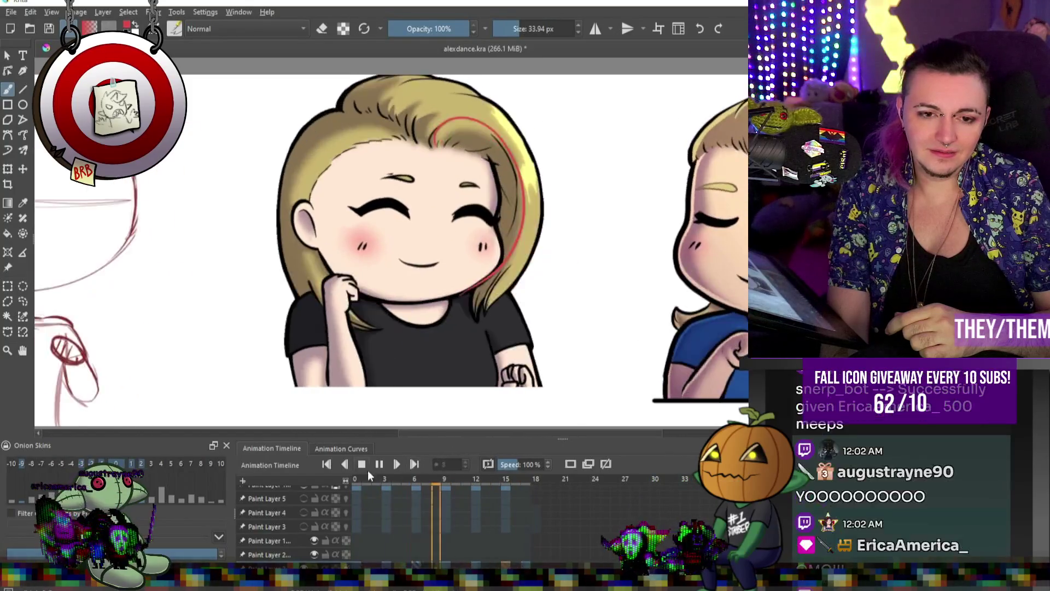
click(361, 464)
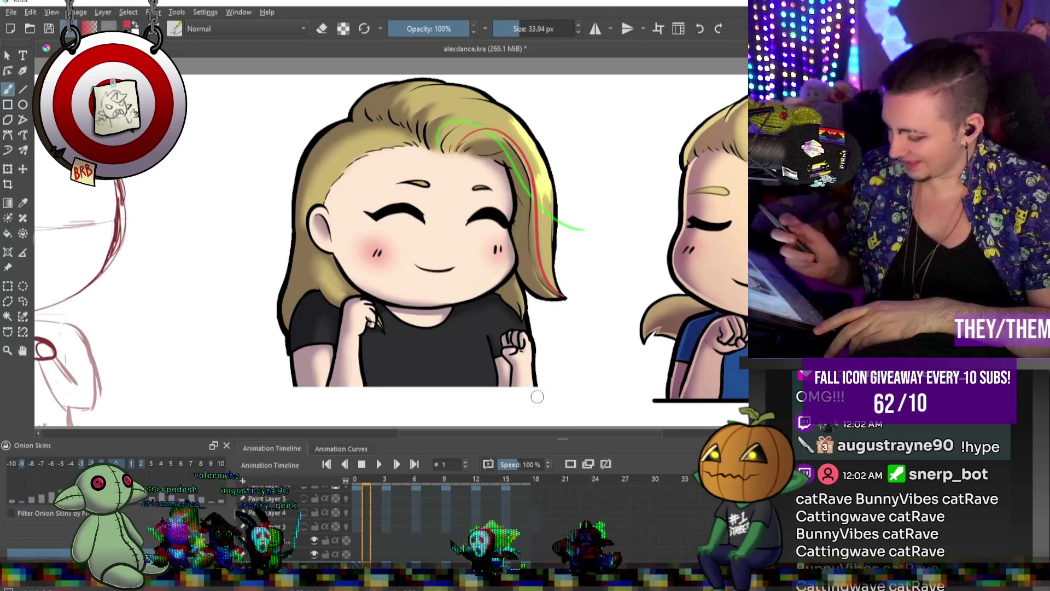
key(.)
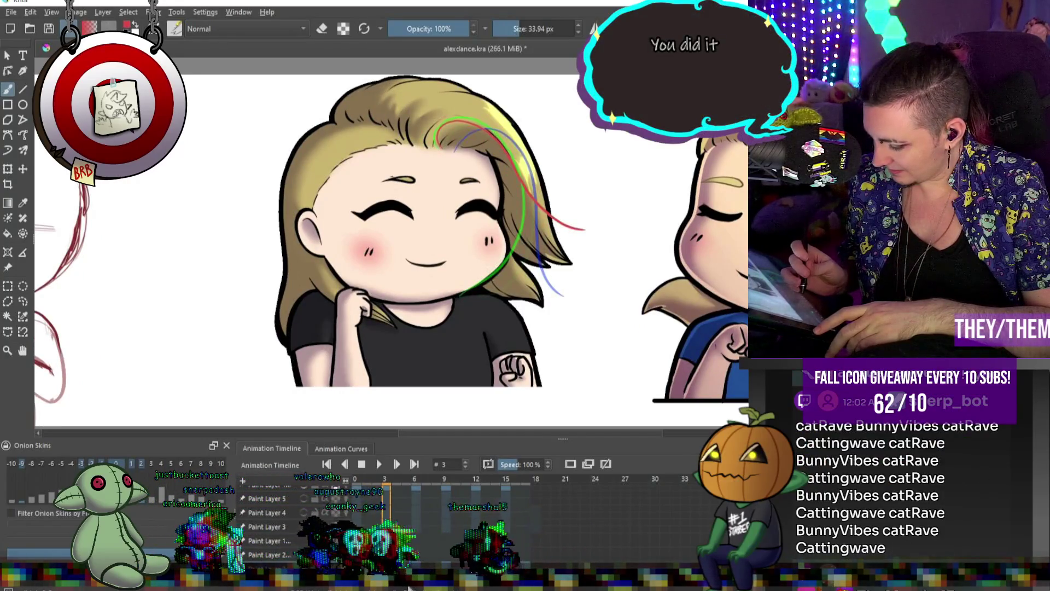
key(alt+period)
key(alt+period)
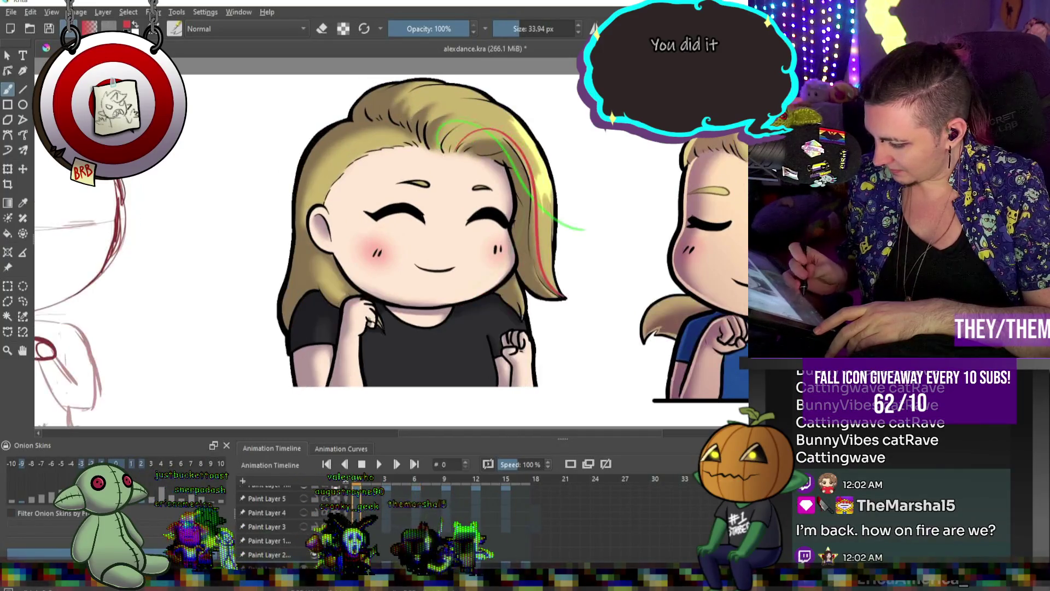
key(e)
mouse_move(561, 292)
mouse_down()
mouse_move(536, 211)
mouse_move(537, 252)
mouse_move(572, 260)
mouse_up()
key(e)
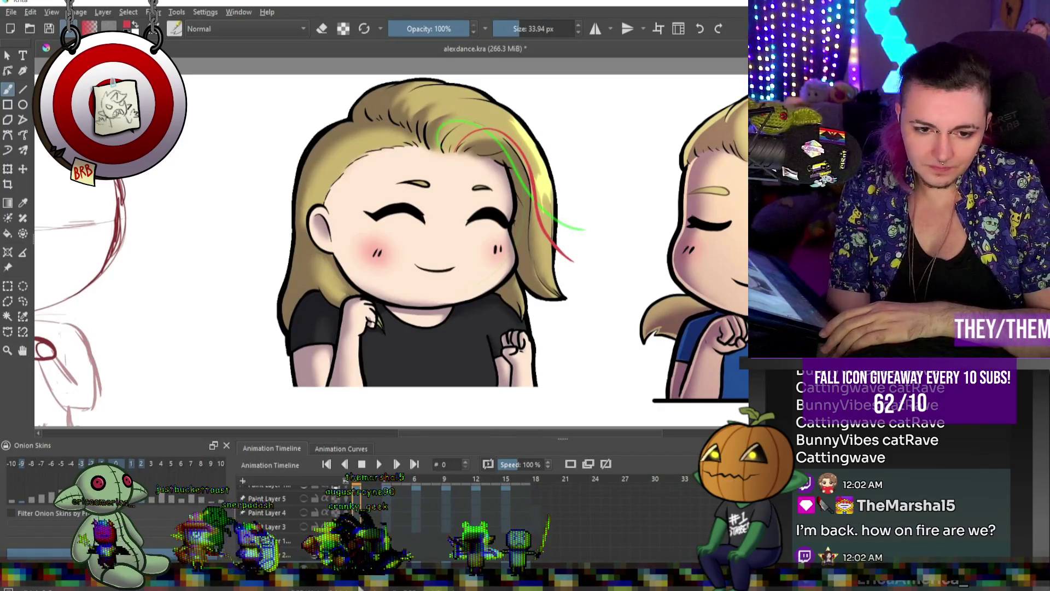
- On frame 15, erase part of the red strand, redraw it along the hair edge, and play
right_click(361, 492)
click(394, 481)
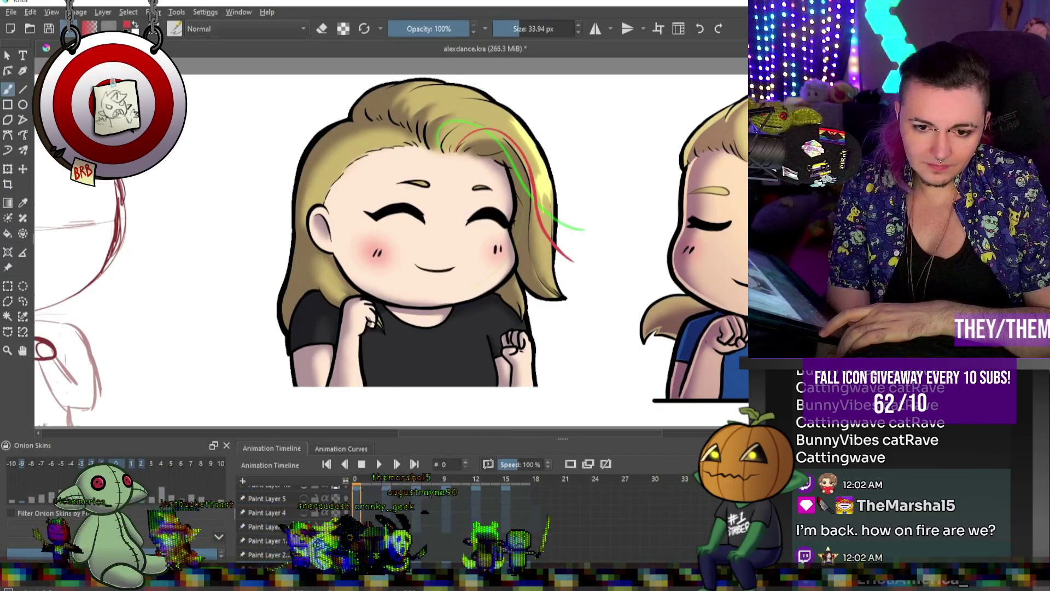
right_click(525, 494)
click(579, 486)
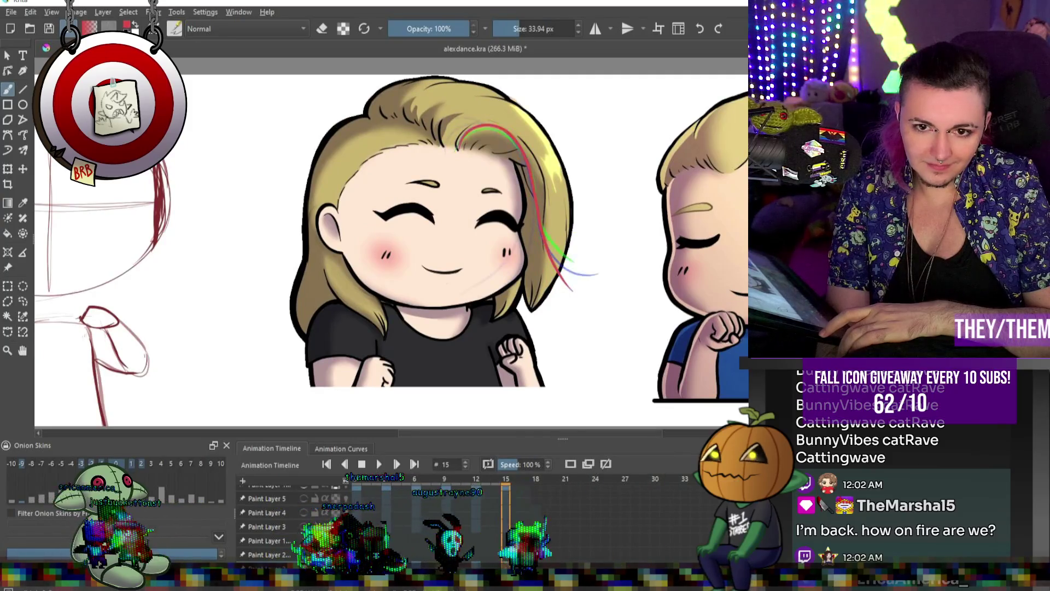
key(Left)
key(Left)
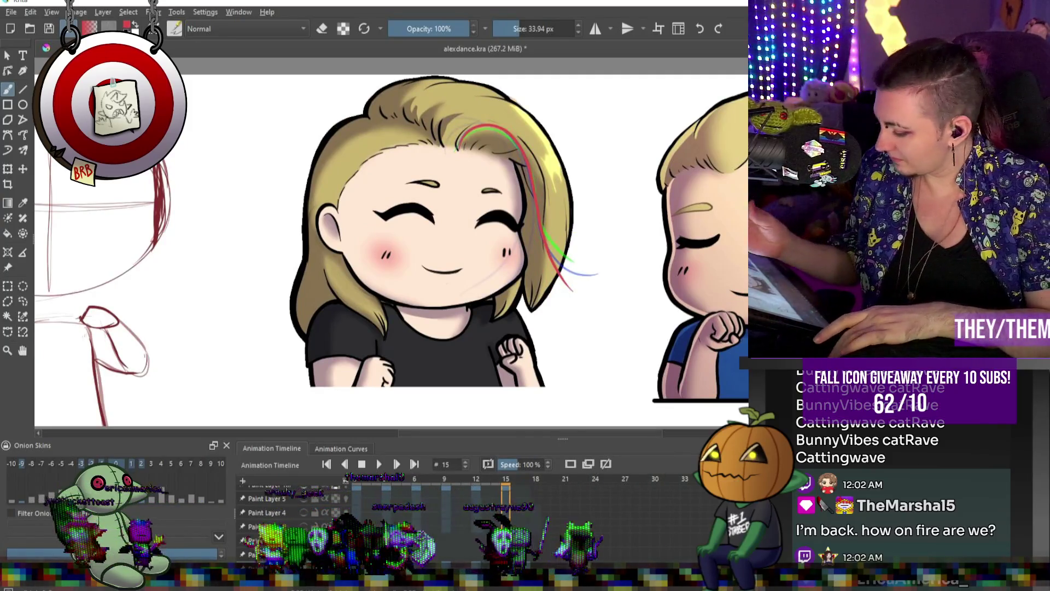
key(e)
drag(555, 262, 572, 287)
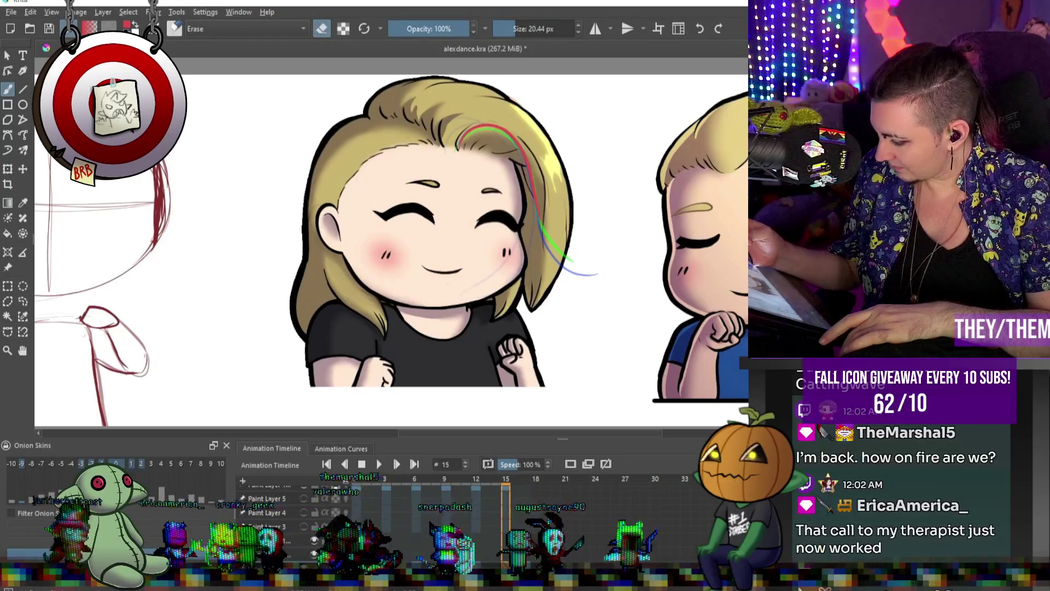
key(e)
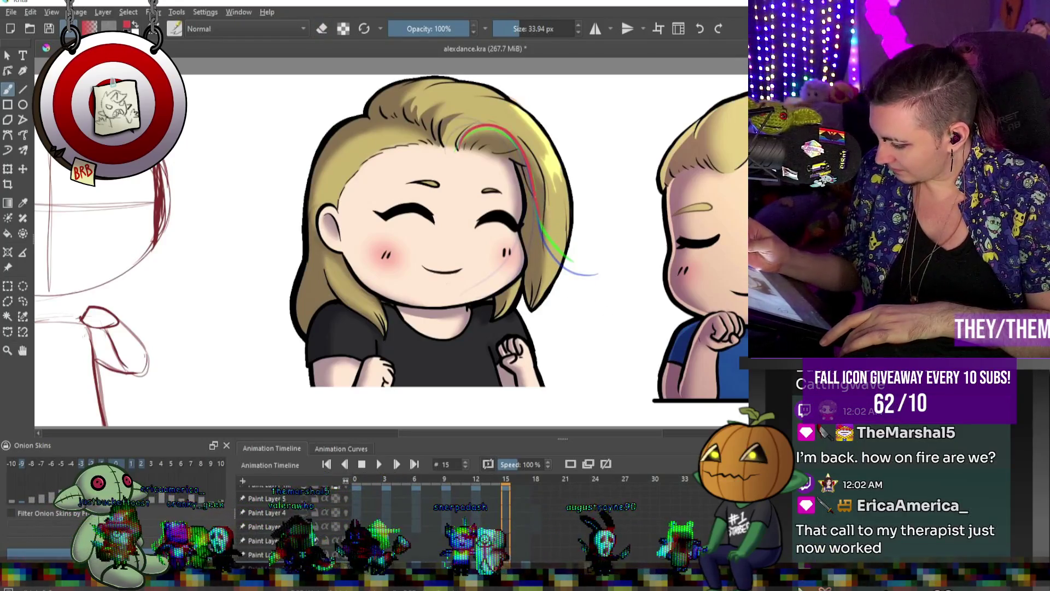
drag(541, 224, 588, 271)
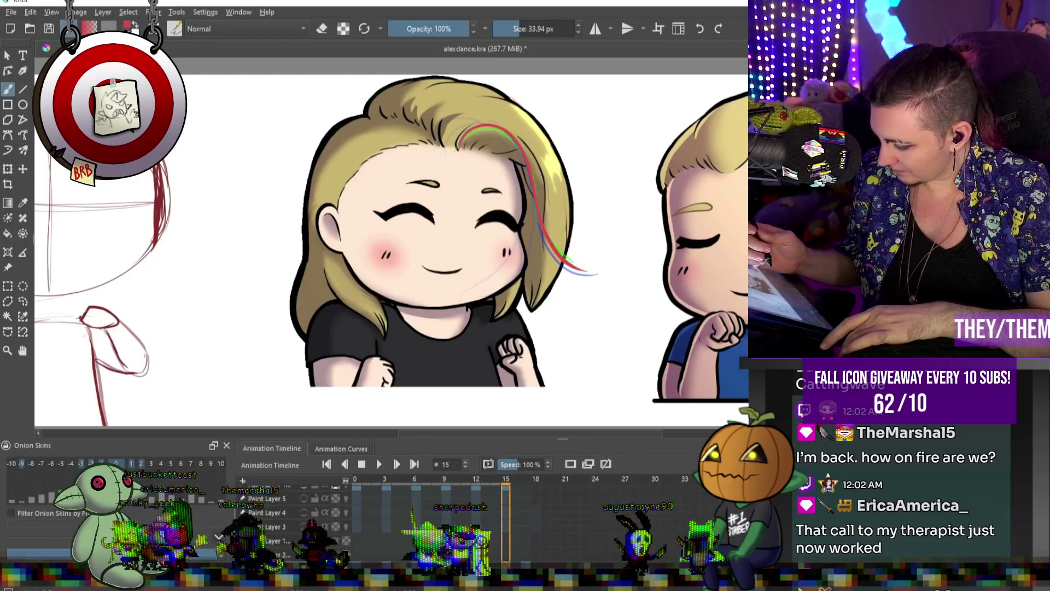
key(space)
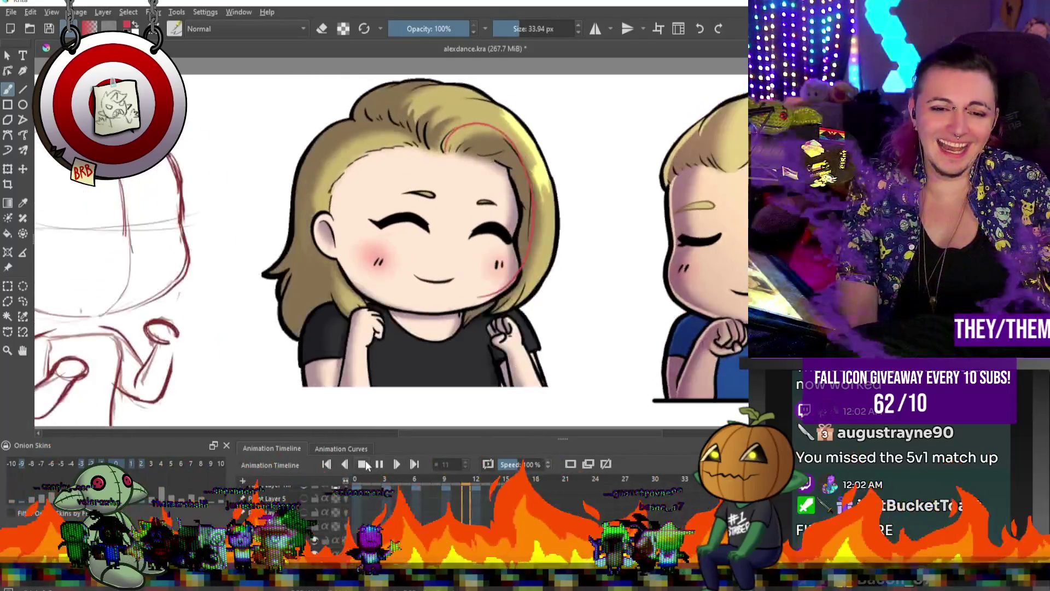
- Stop playback on frame 15 and switch to the browser showing the calf photo
click(366, 464)
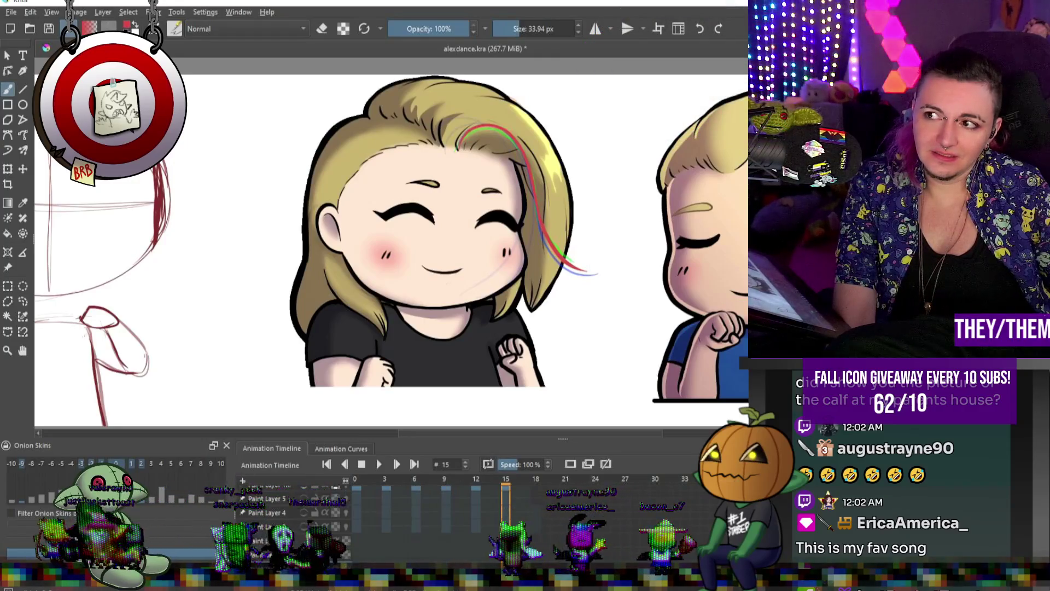
click(635, 339)
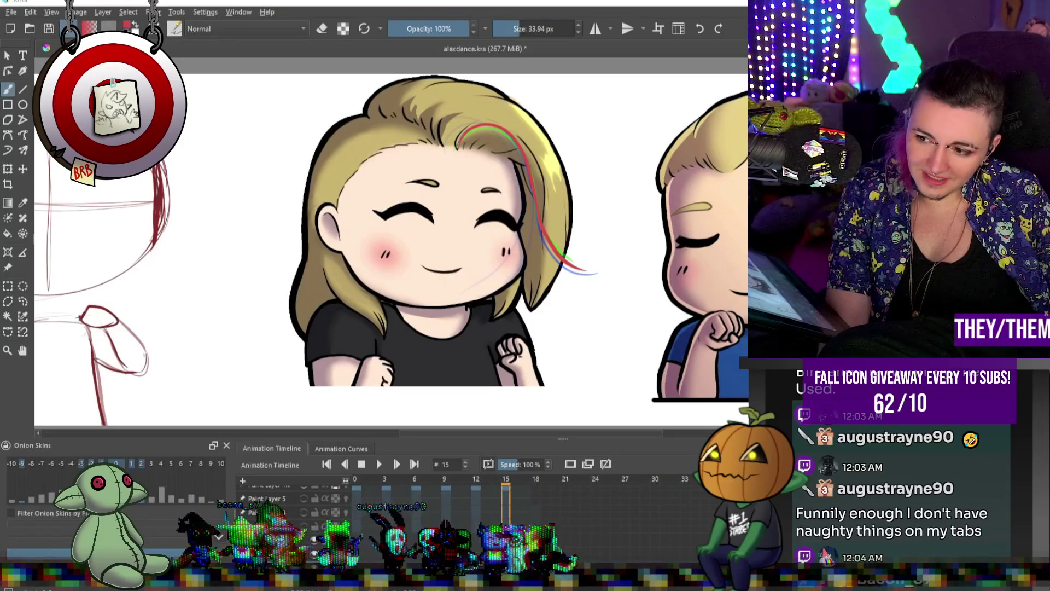
key(alt+Tab)
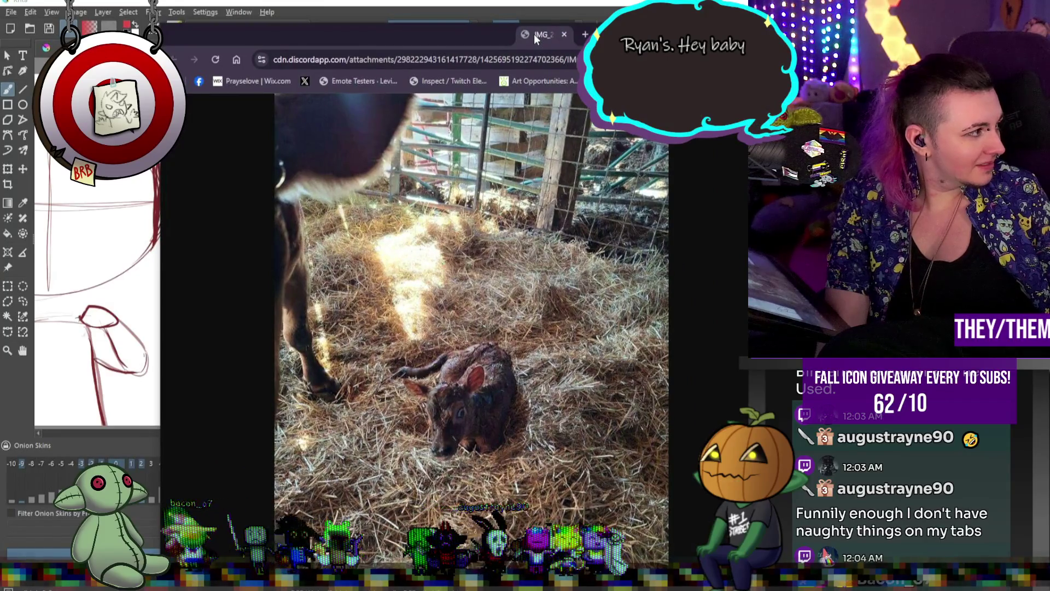
key(alt+Tab)
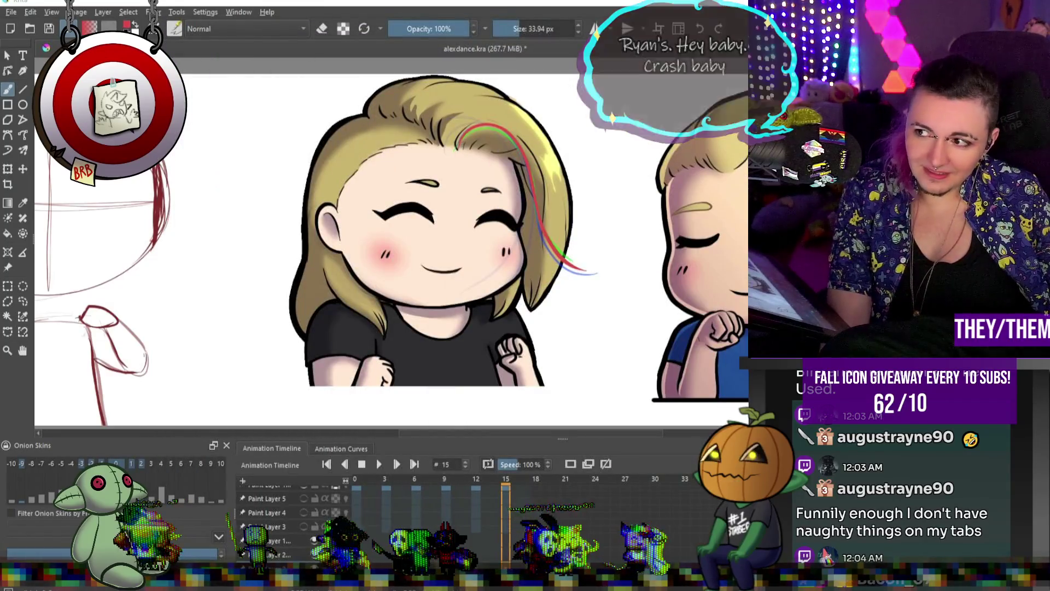
key(alt+Tab)
mouse_move(451, 103)
mouse_down()
mouse_move(494, 37)
mouse_move(530, 35)
mouse_up()
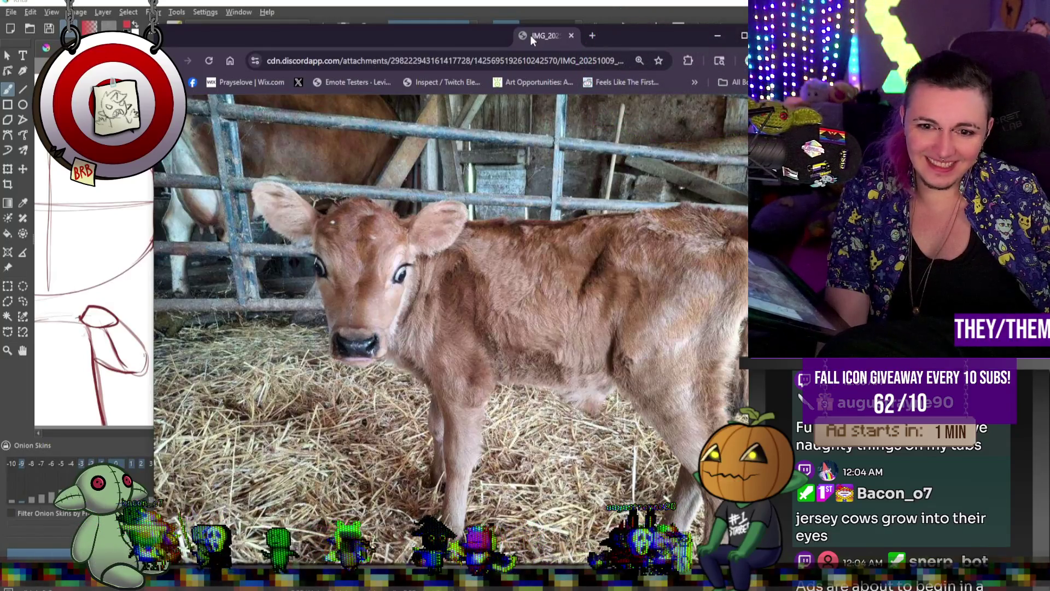
drag(531, 35, 534, 30)
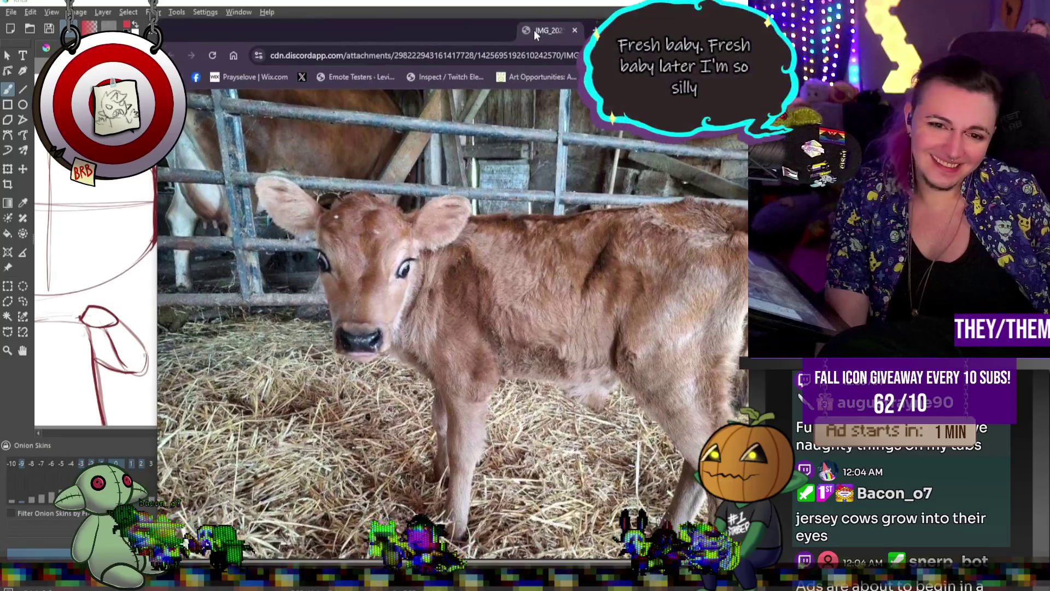
scroll(584, 198, down, 1)
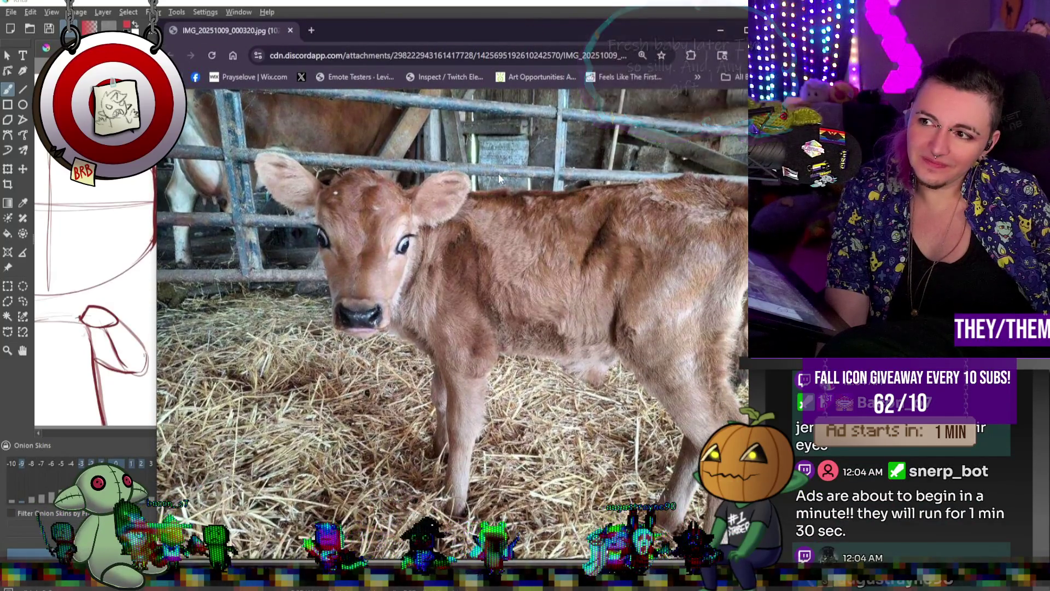
drag(220, 41, 290, 47)
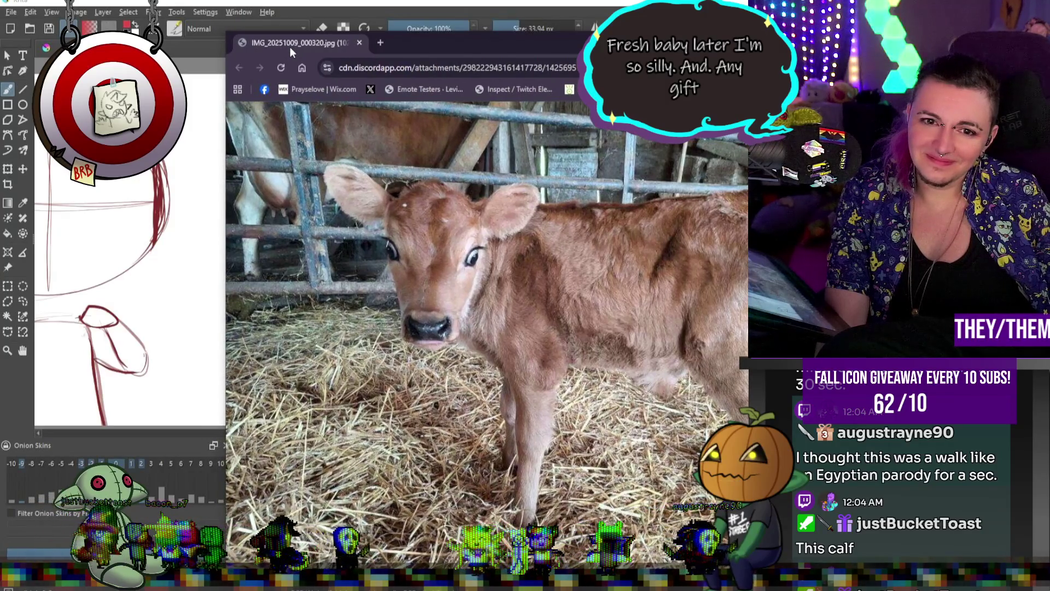
key(ctrl+w)
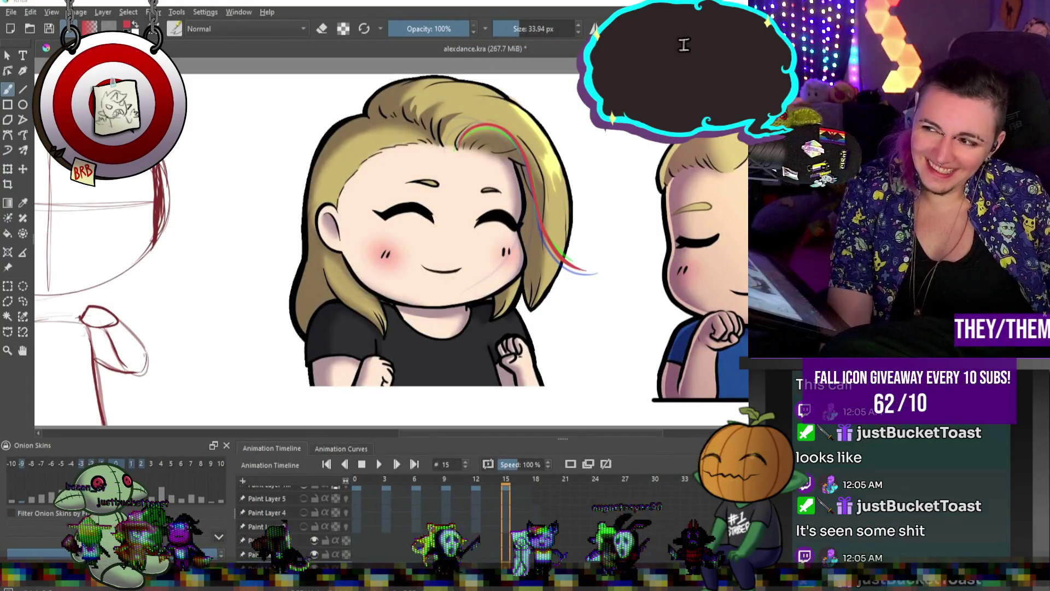
key(alt+Tab)
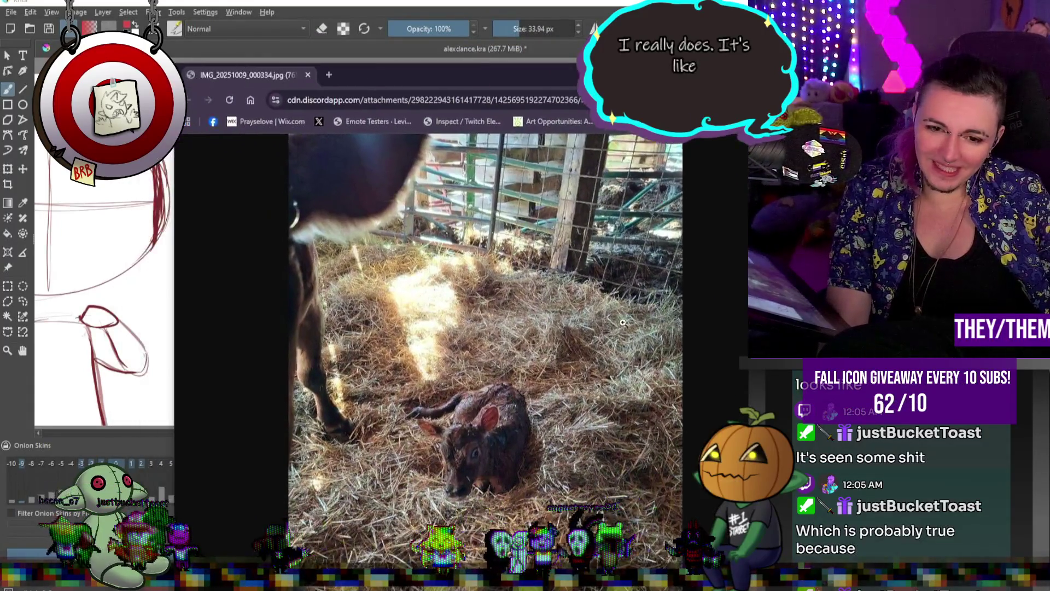
click(475, 432)
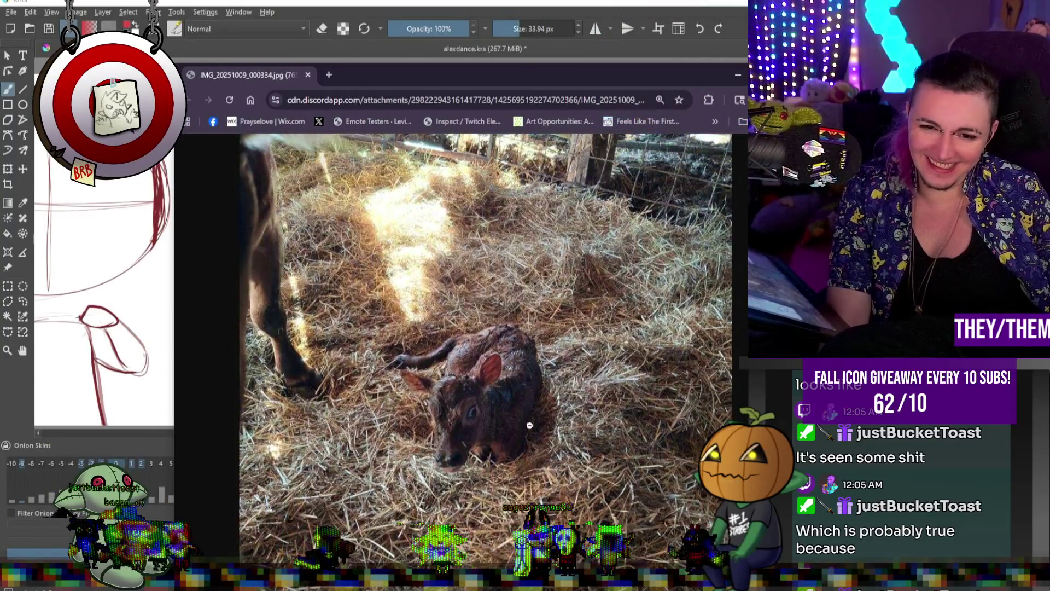
scroll(525, 420, down, 1)
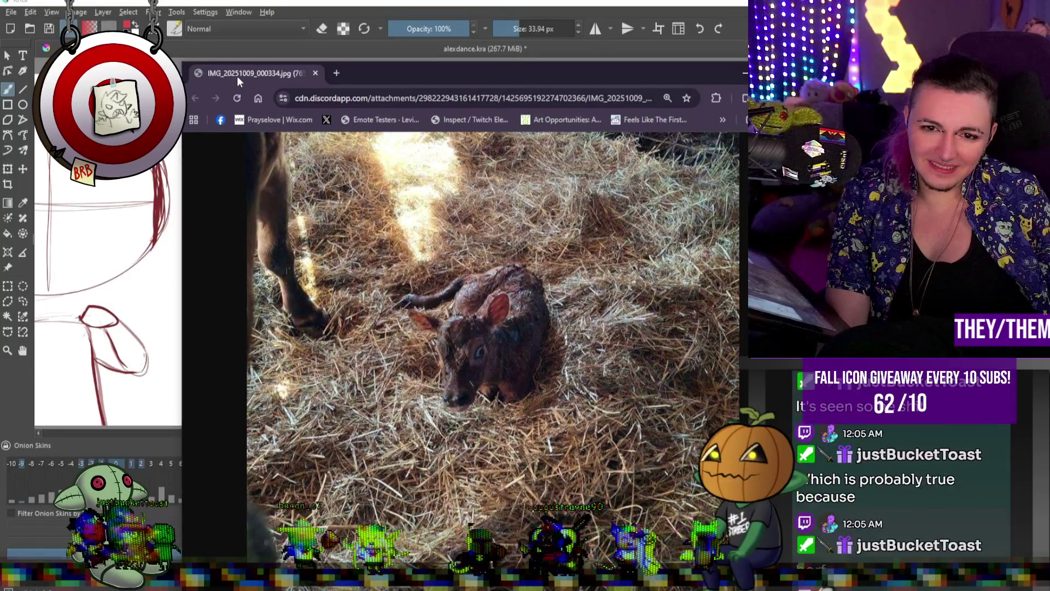
mouse_move(237, 76)
mouse_down()
mouse_move(438, 174)
mouse_move(766, 218)
mouse_up()
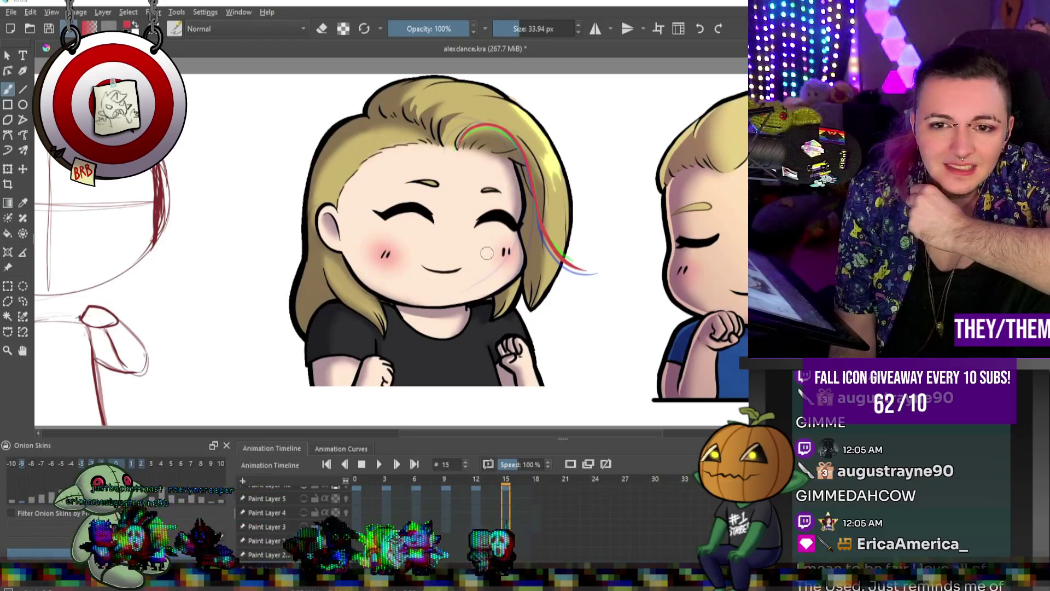
- On frame 0, ink black outlines along the flipped hair strand and its tip's underside
scroll(486, 253, down, 2)
scroll(543, 217, up, 3)
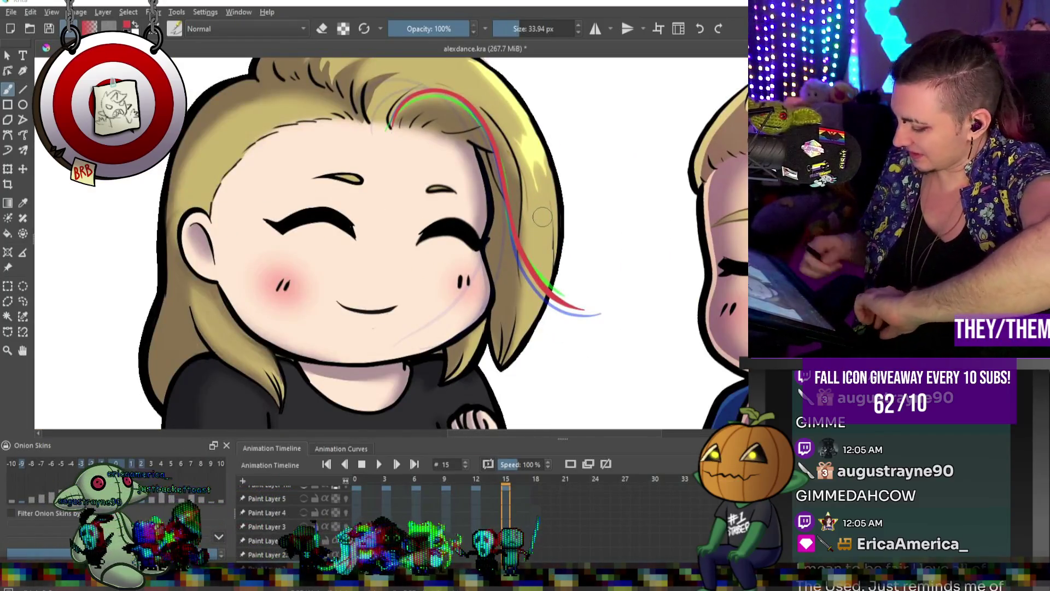
key(Right)
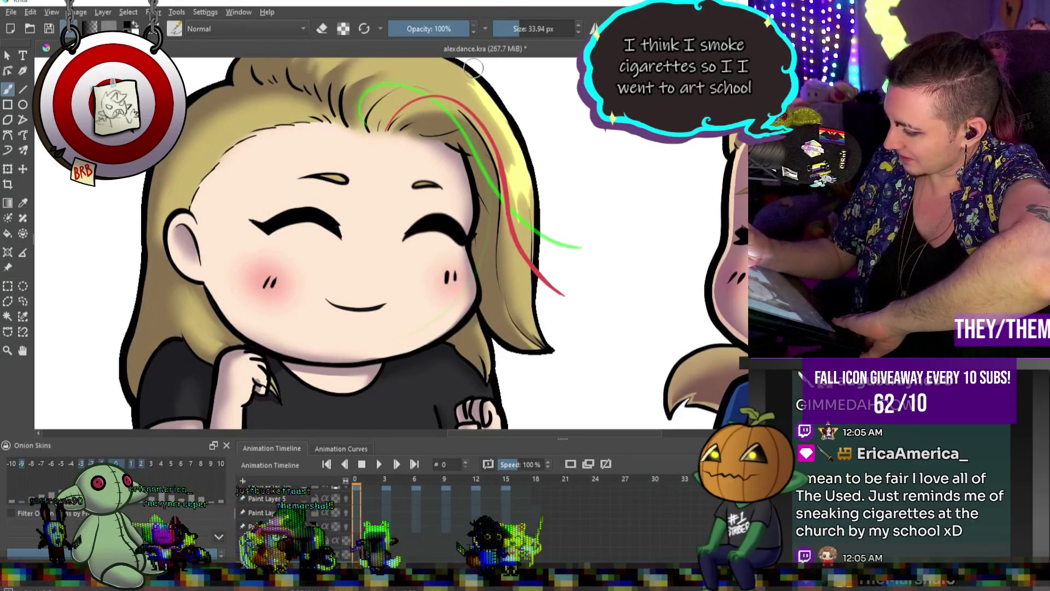
mouse_move(569, 266)
mouse_down()
mouse_move(590, 299)
mouse_move(574, 297)
mouse_move(598, 301)
mouse_up()
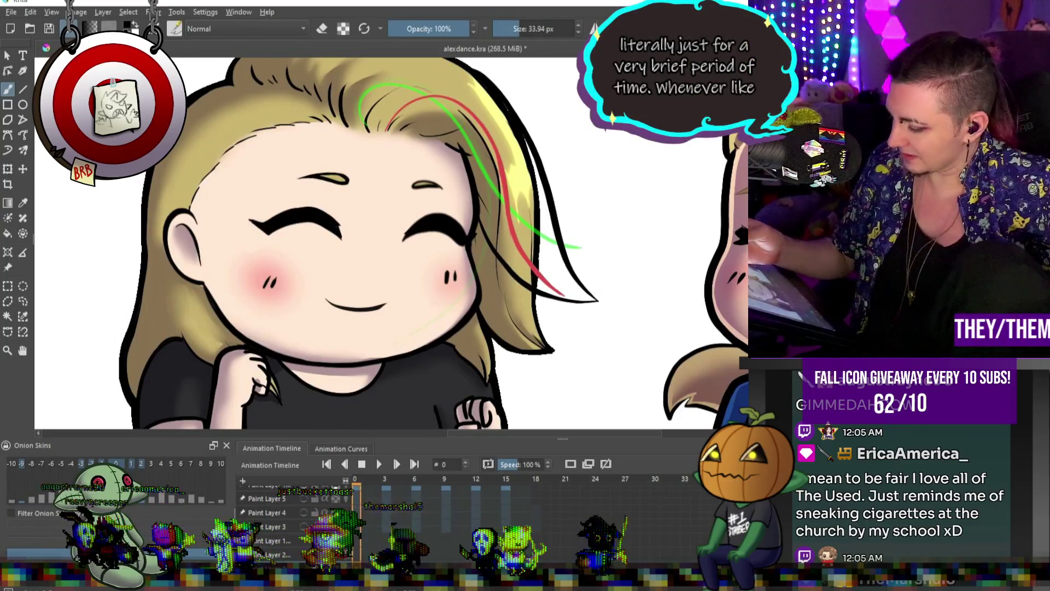
mouse_move(481, 239)
mouse_down()
mouse_move(525, 276)
mouse_move(594, 301)
mouse_up()
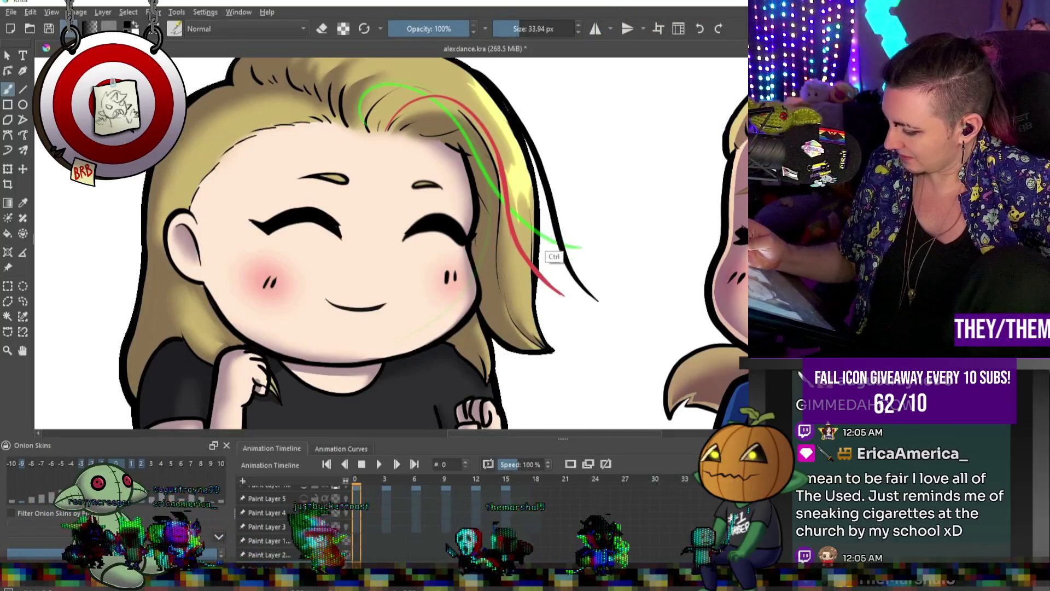
drag(534, 298, 591, 310)
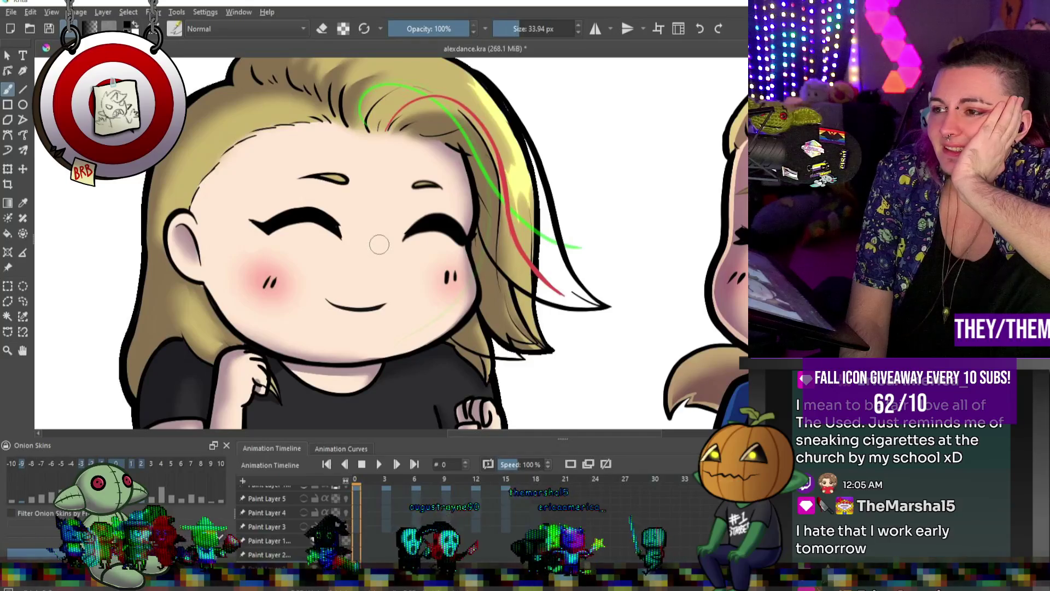
scroll(376, 115, down, 2)
scroll(376, 115, down, 2)
scroll(463, 112, up, 3)
scroll(463, 119, down, 3)
scroll(463, 119, up, 3)
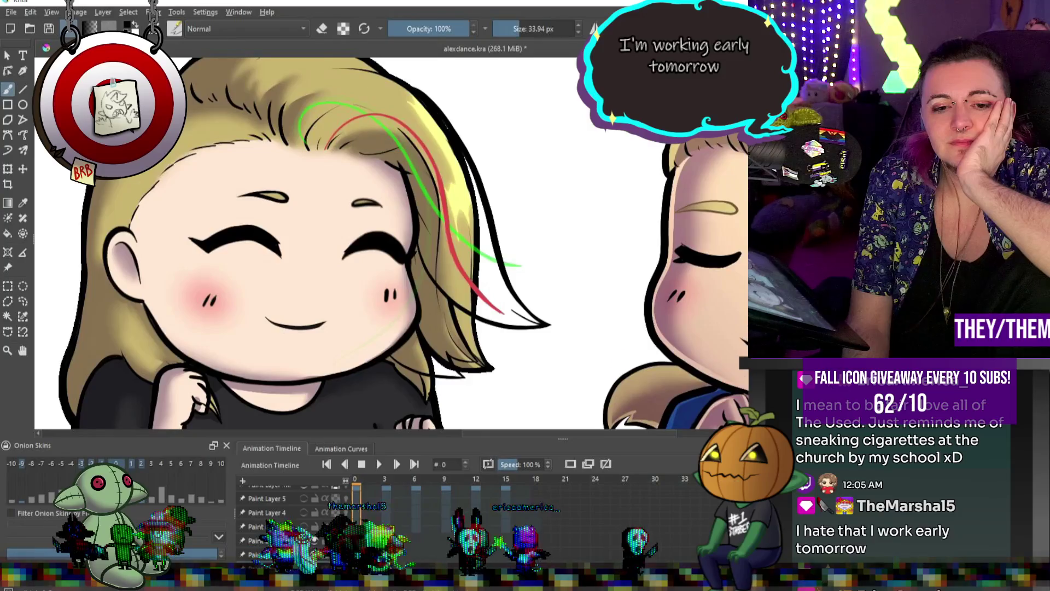
- Turn on onion skins at frame 3, undo a stray hair outline there, then advance to frame 6
click(386, 499)
scroll(448, 401, down, 2)
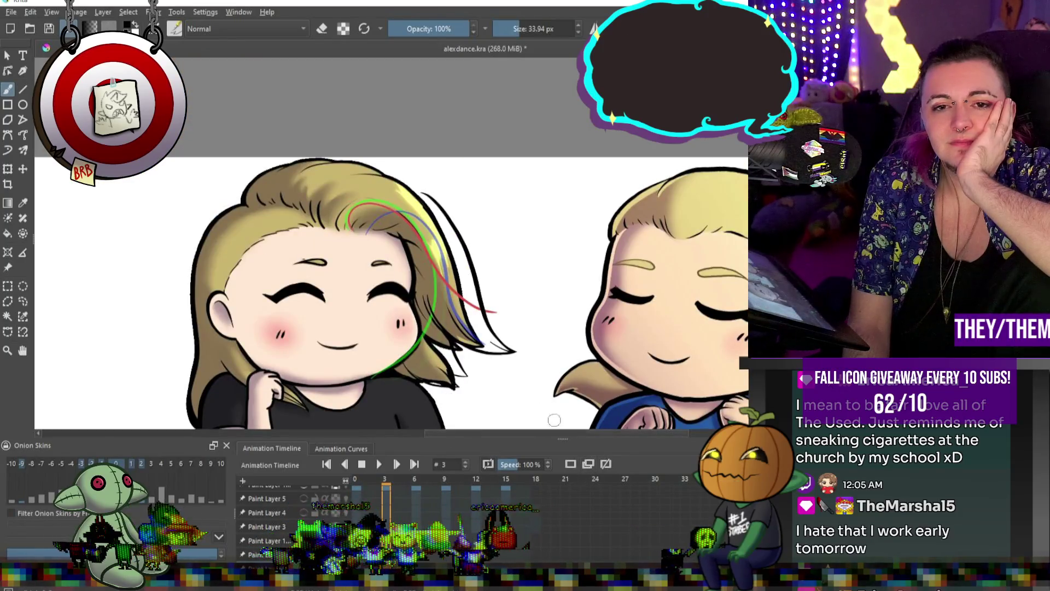
click(570, 464)
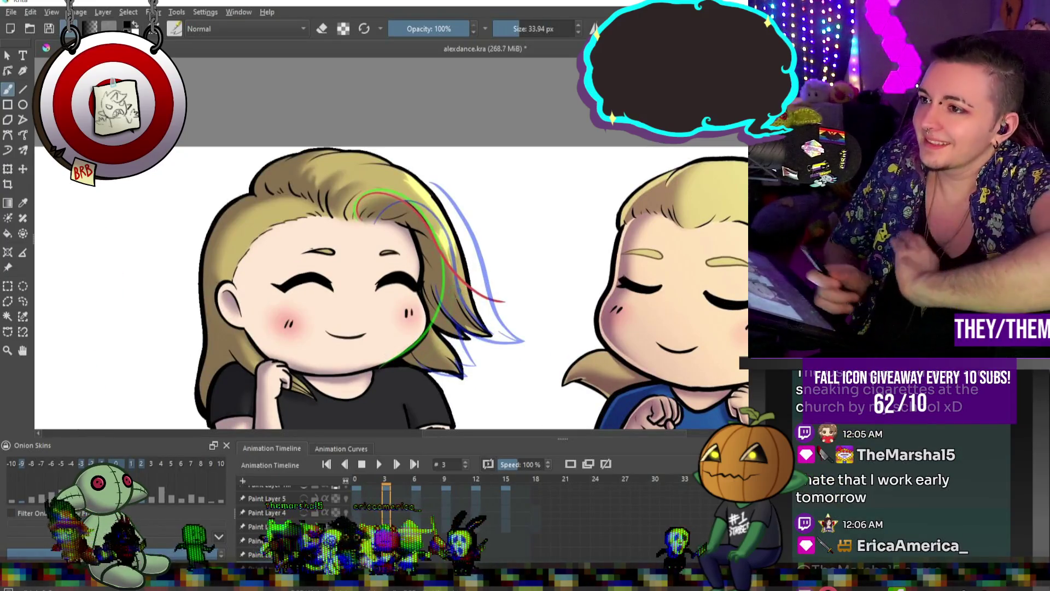
drag(424, 181, 519, 313)
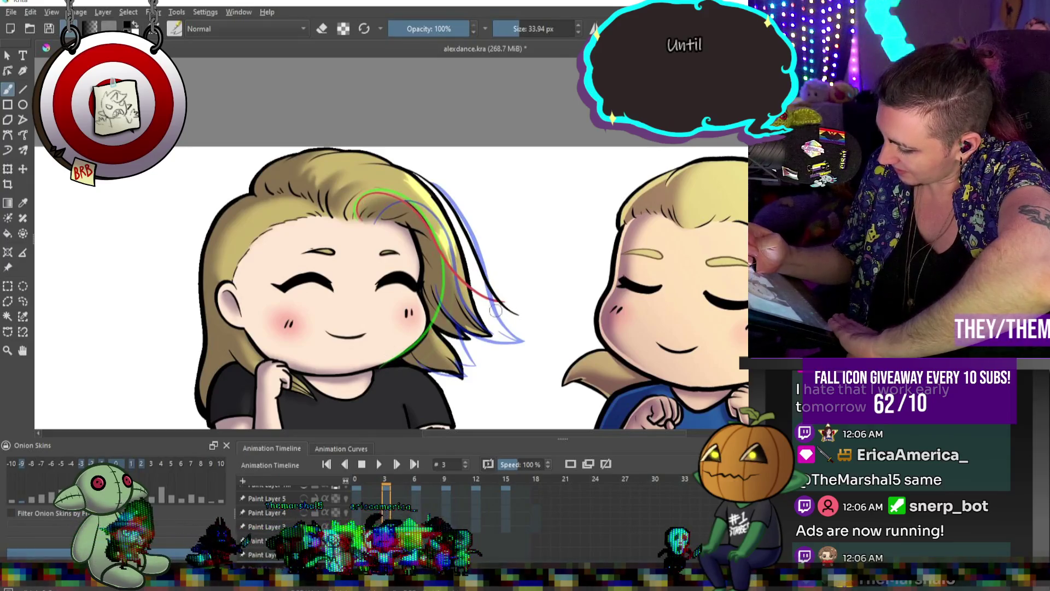
key(ctrl+z)
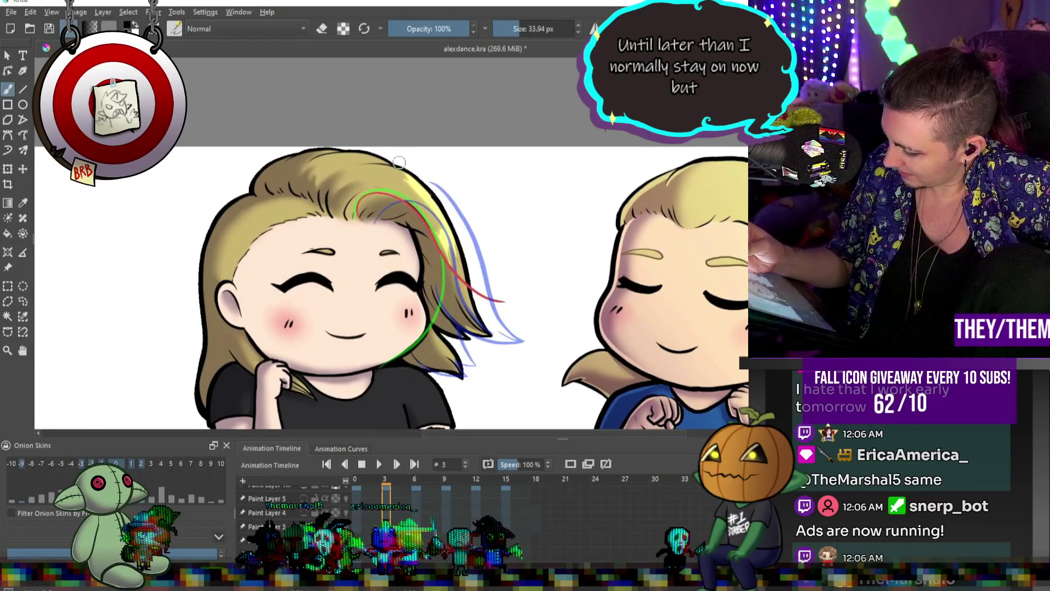
key(period)
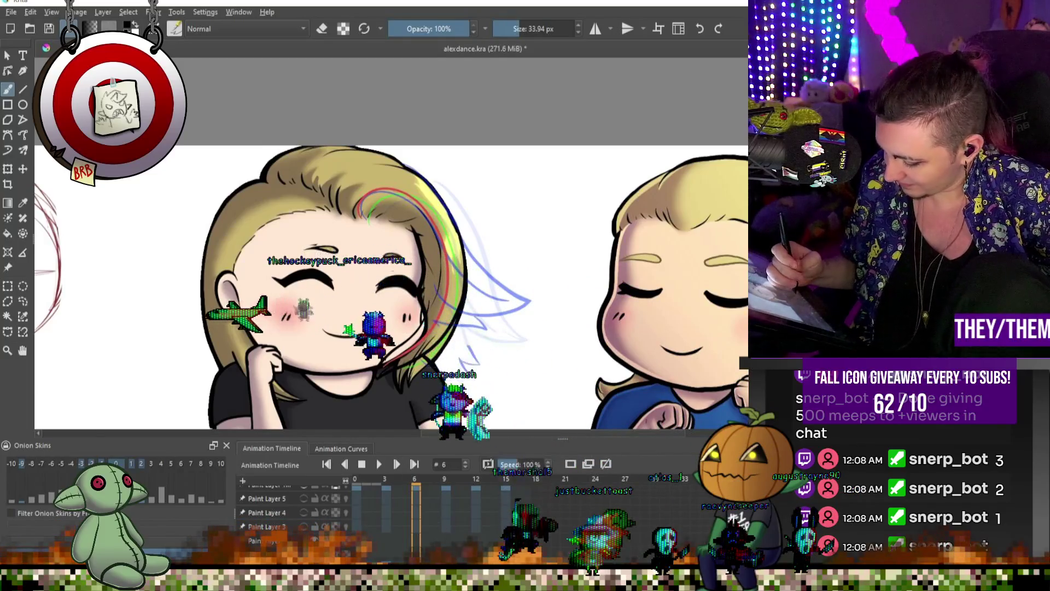
- Advance to frame 9 and switch to eraser mode to remove the green hair guide strokes
key(.)
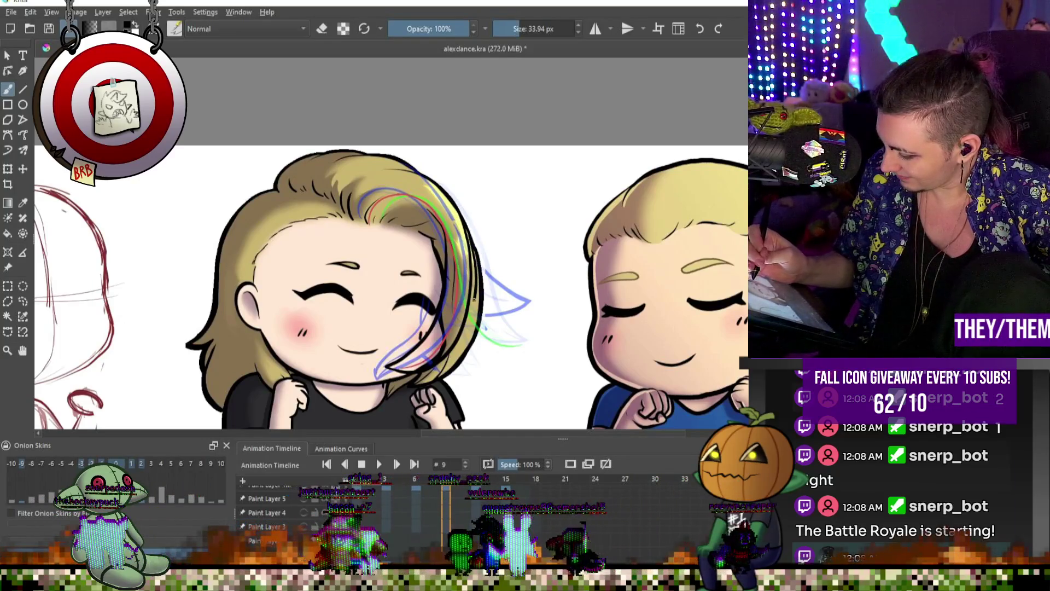
key(e)
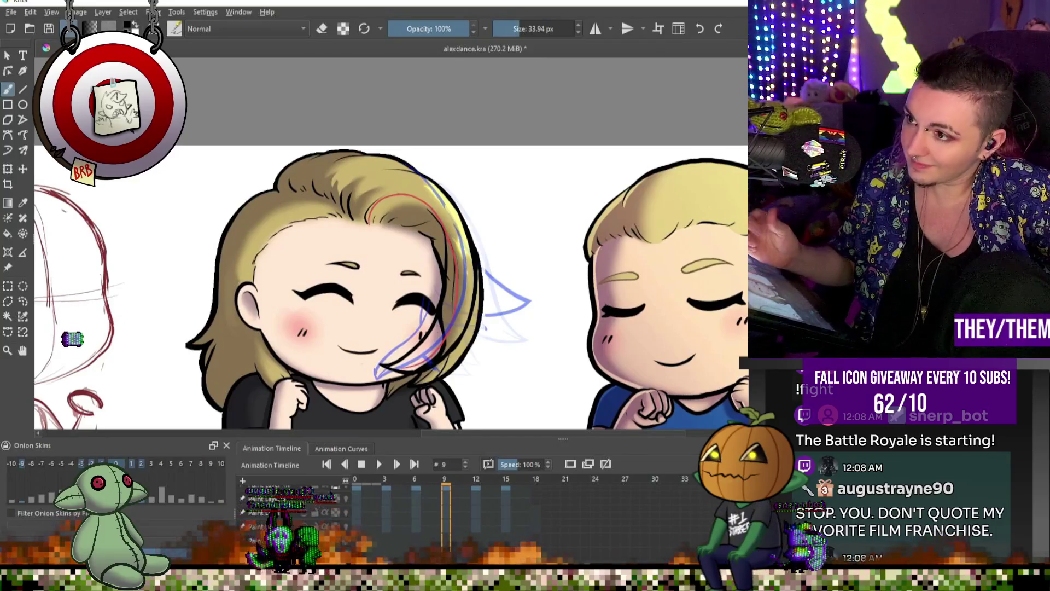
key(e)
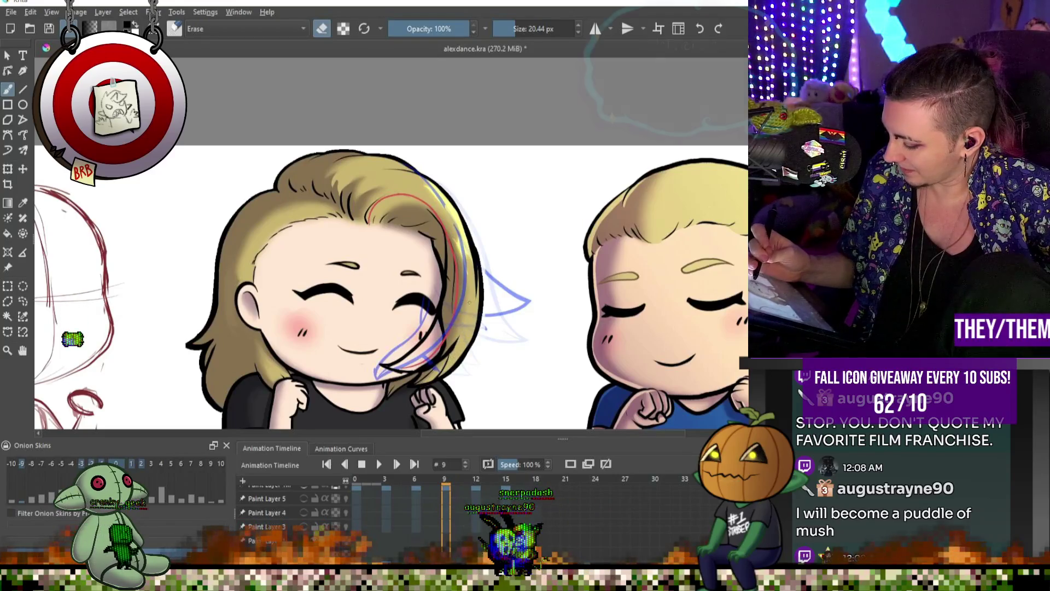
- Turn the eraser off and advance from frame 9 to frame 12
scroll(391, 243, down, 5)
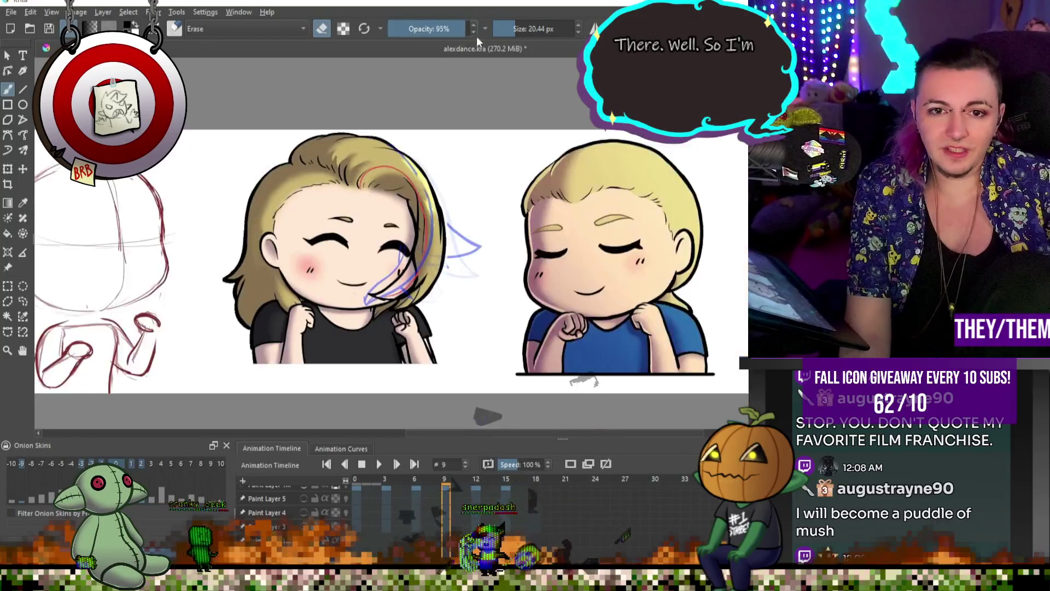
scroll(433, 185, up, 2)
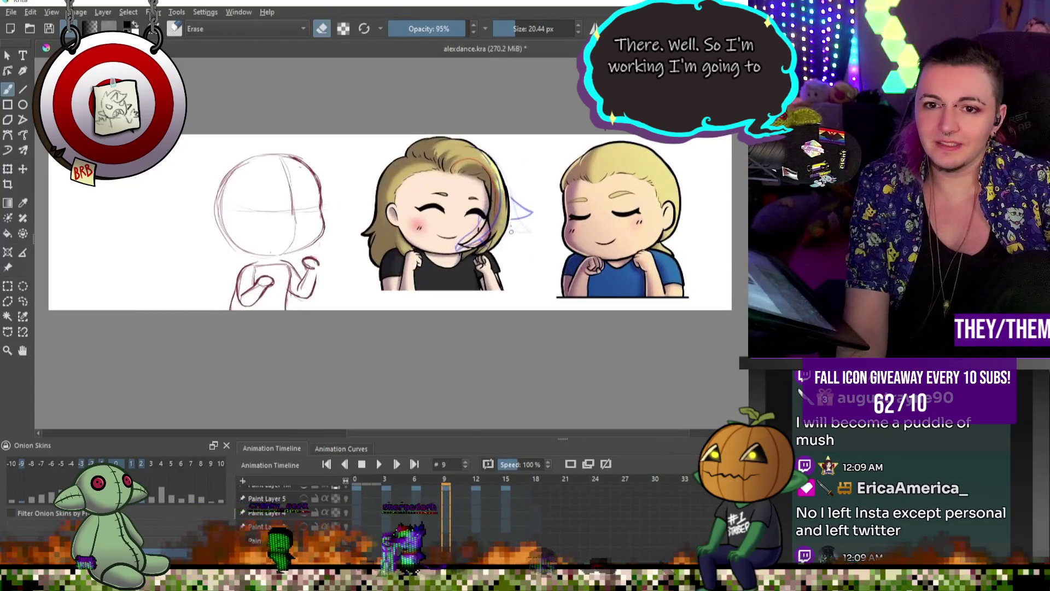
scroll(433, 185, up, 3)
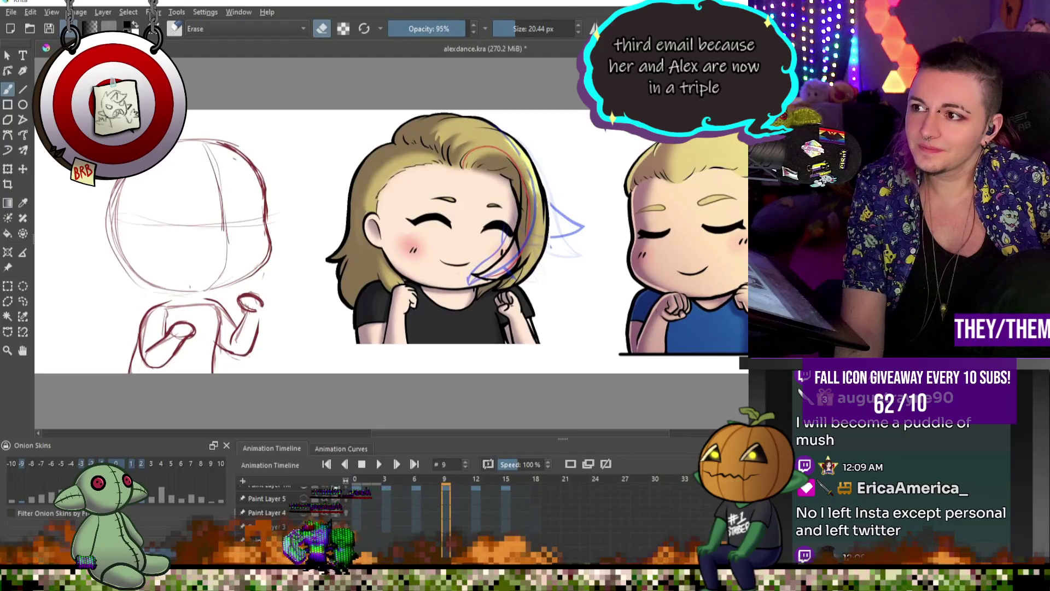
scroll(571, 204, down, 2)
scroll(546, 200, up, 4)
scroll(535, 197, down, 1)
scroll(528, 269, up, 3)
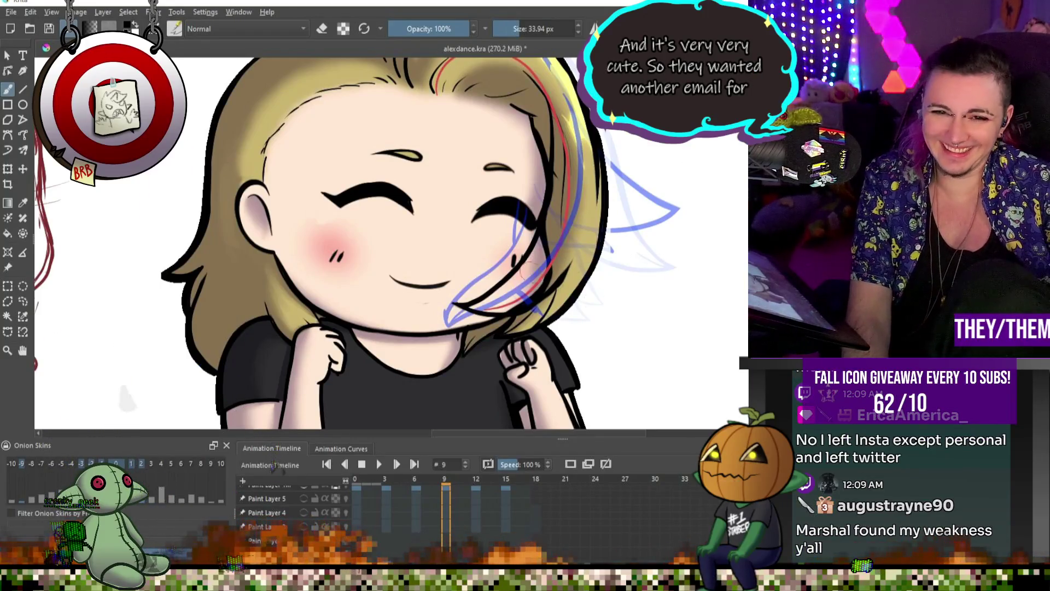
scroll(532, 270, down, 5)
scroll(474, 347, up, 5)
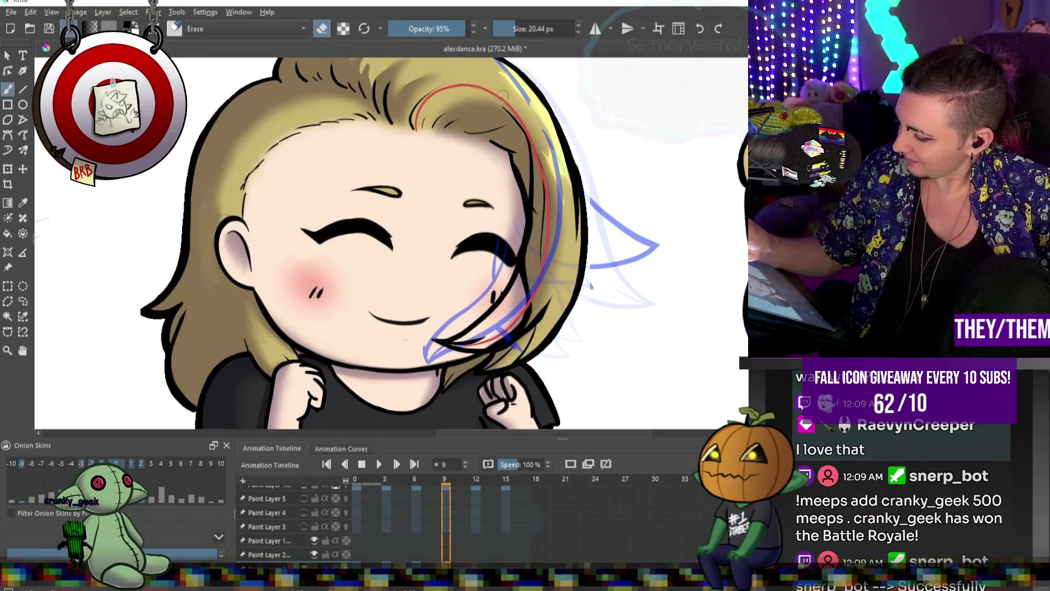
key(e)
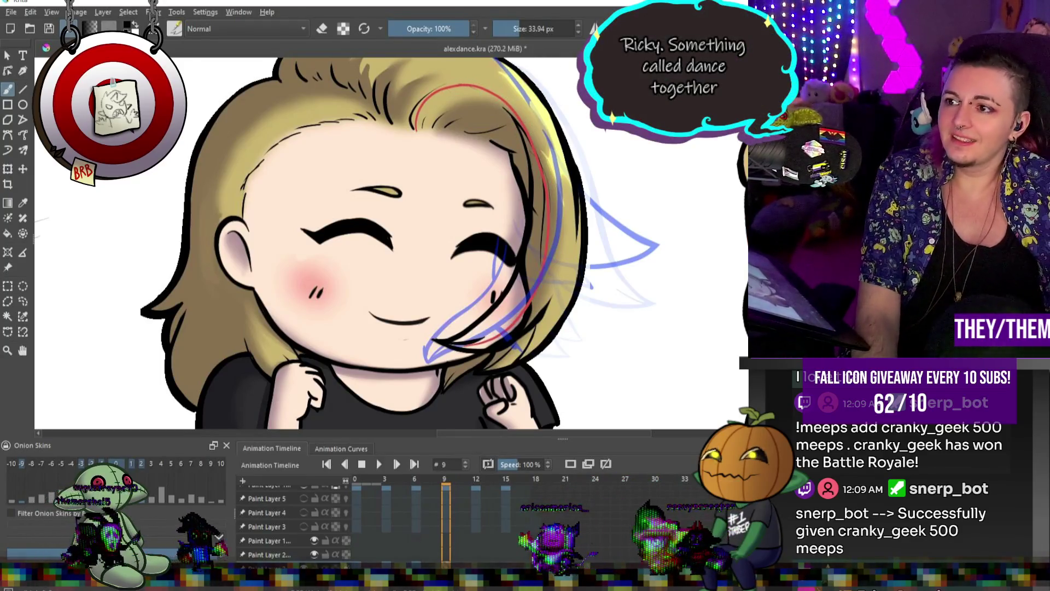
scroll(508, 185, down, 3)
scroll(525, 219, up, 6)
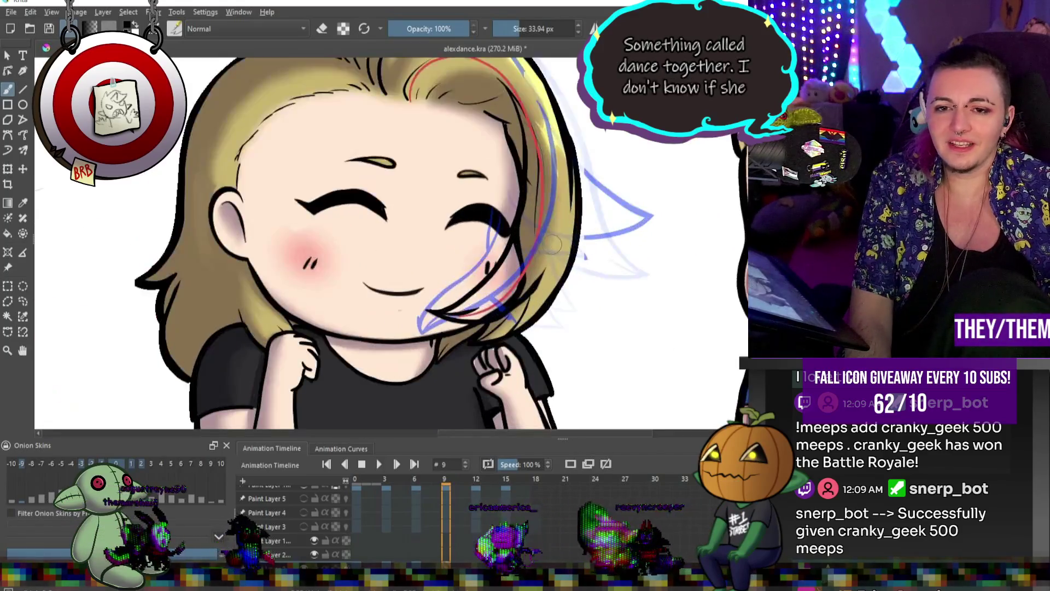
scroll(559, 267, down, 5)
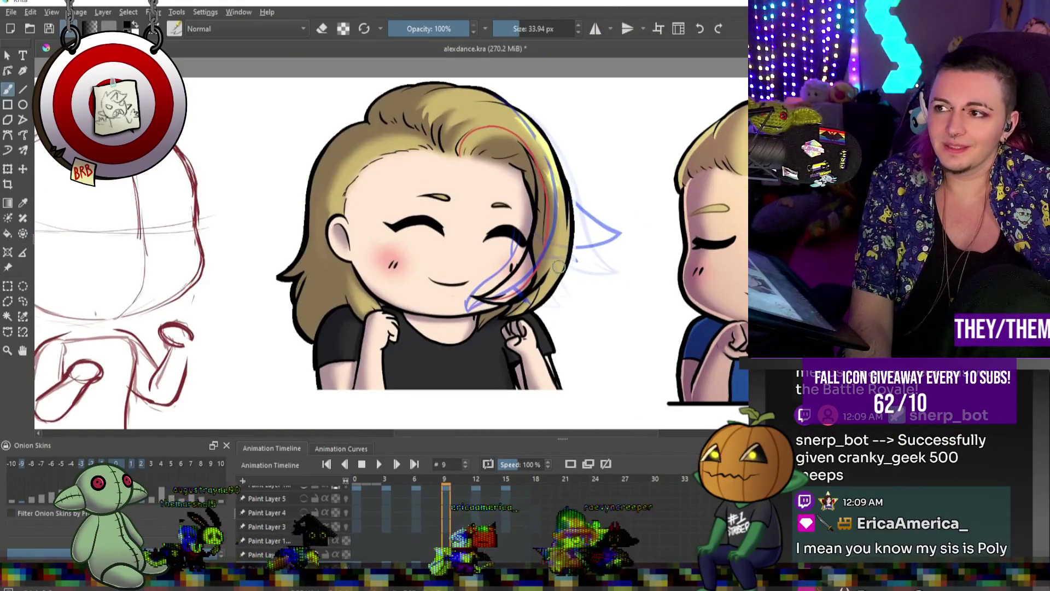
scroll(559, 266, up, 2)
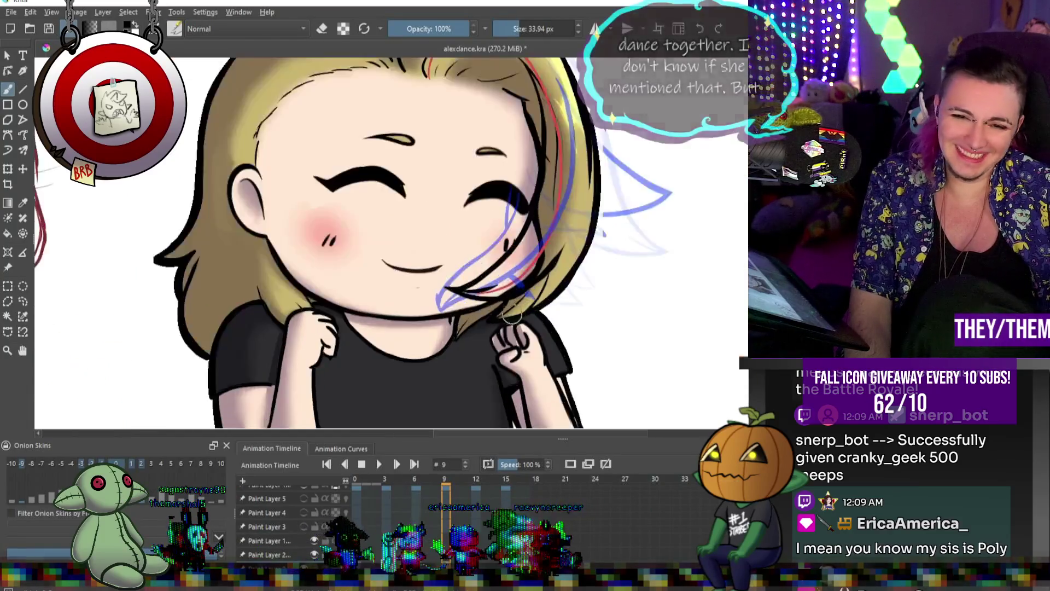
scroll(517, 300, down, 2)
scroll(516, 300, up, 2)
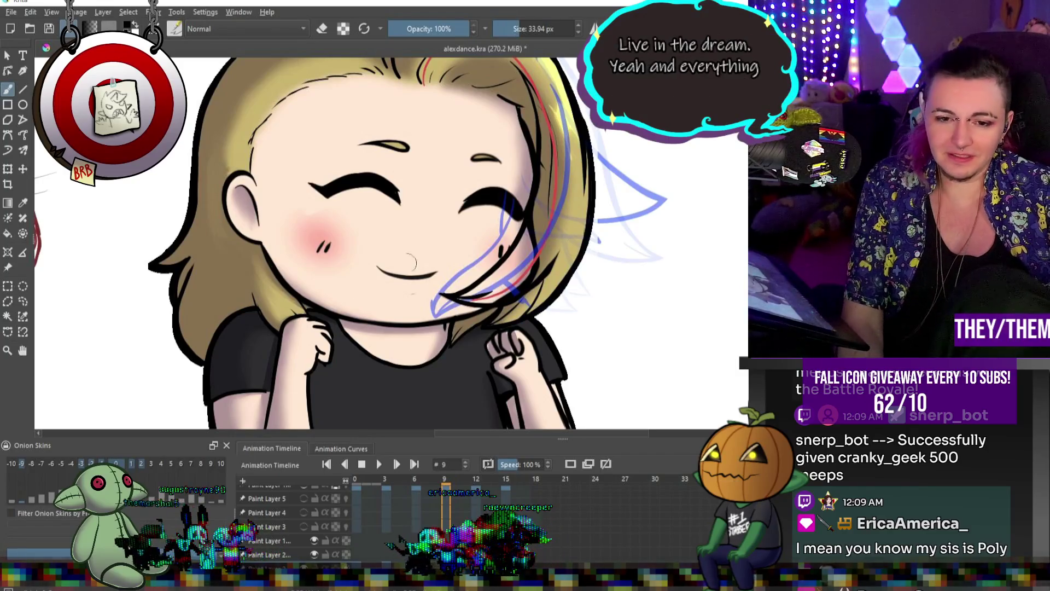
key(period)
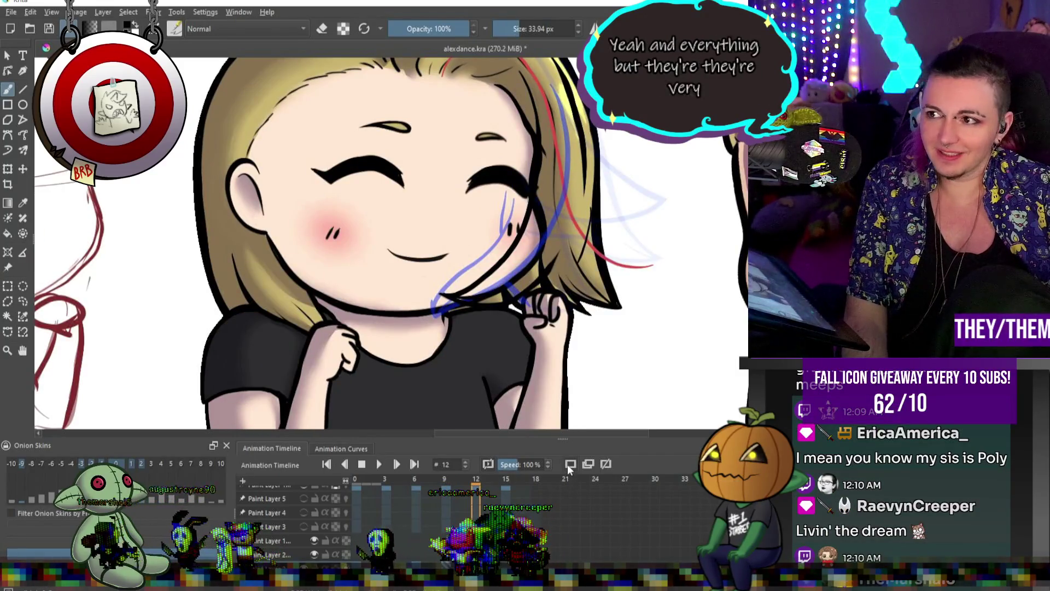
- Ink frame 12's black hair-flip lineart over the red guide line
scroll(667, 351, down, 3)
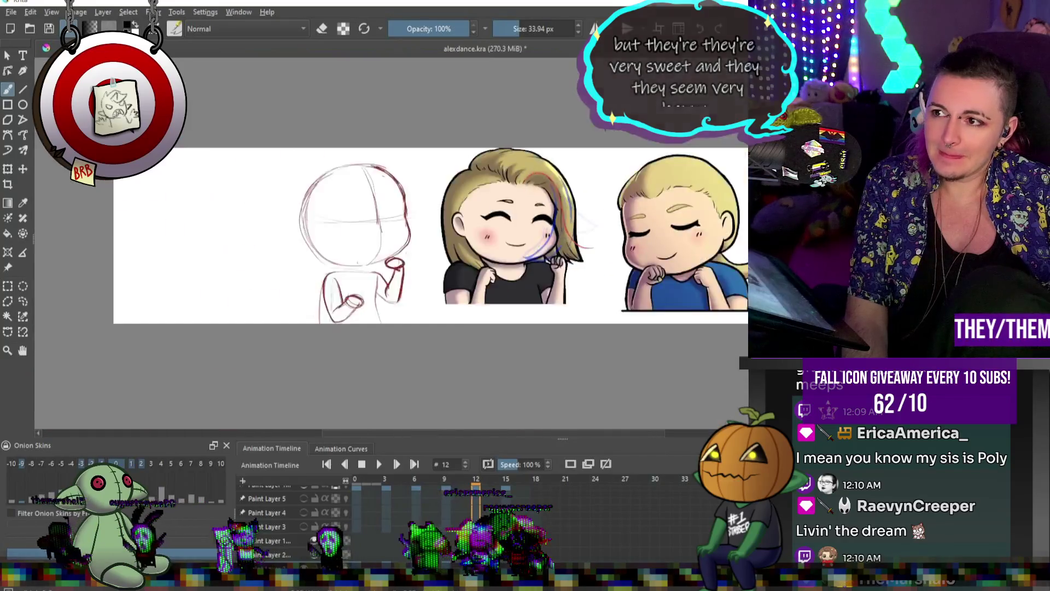
scroll(613, 271, up, 2)
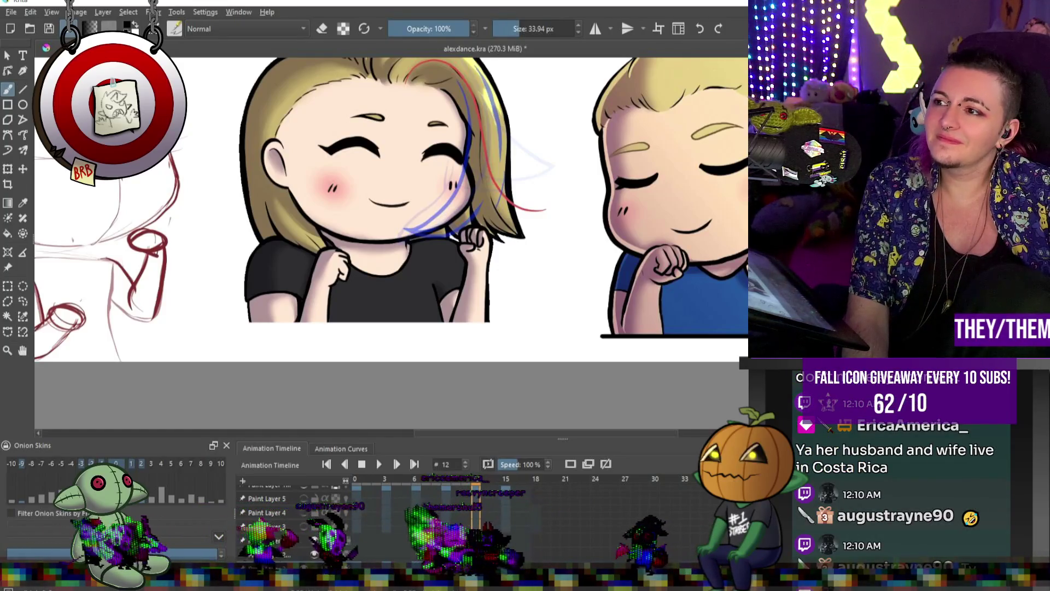
drag(399, 168, 368, 170)
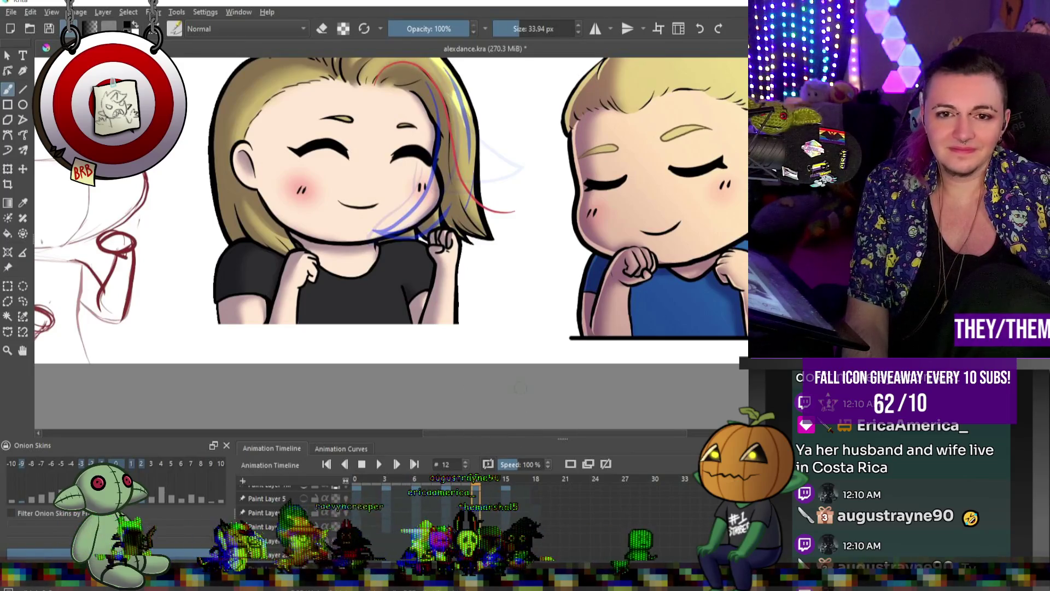
scroll(473, 125, up, 3)
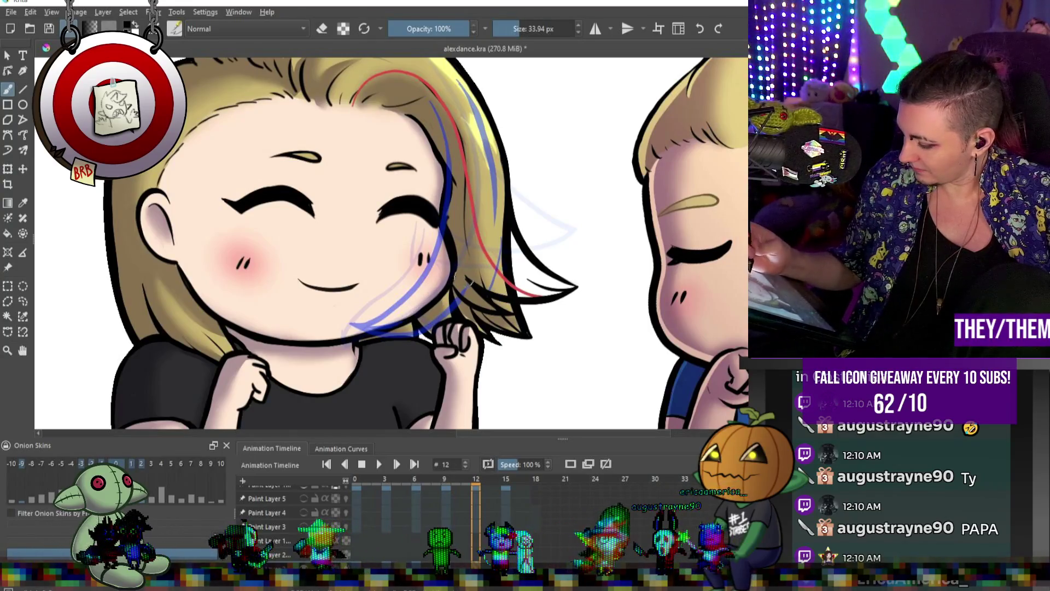
- On frame 15, ink the flipped hair strand's outline, redrawing it lower, plus a short line near the tip
key(e)
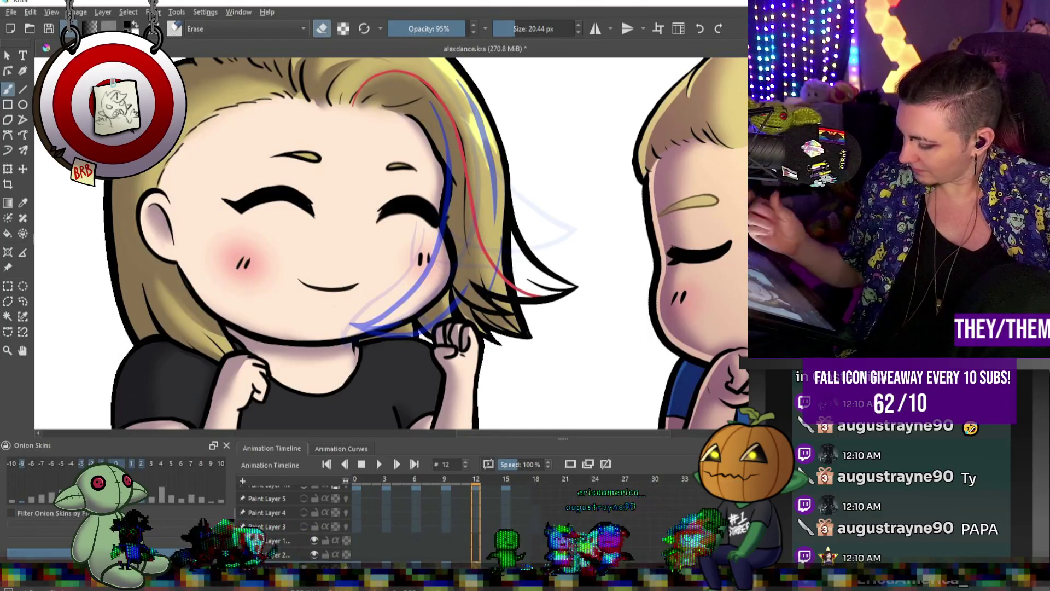
click(506, 478)
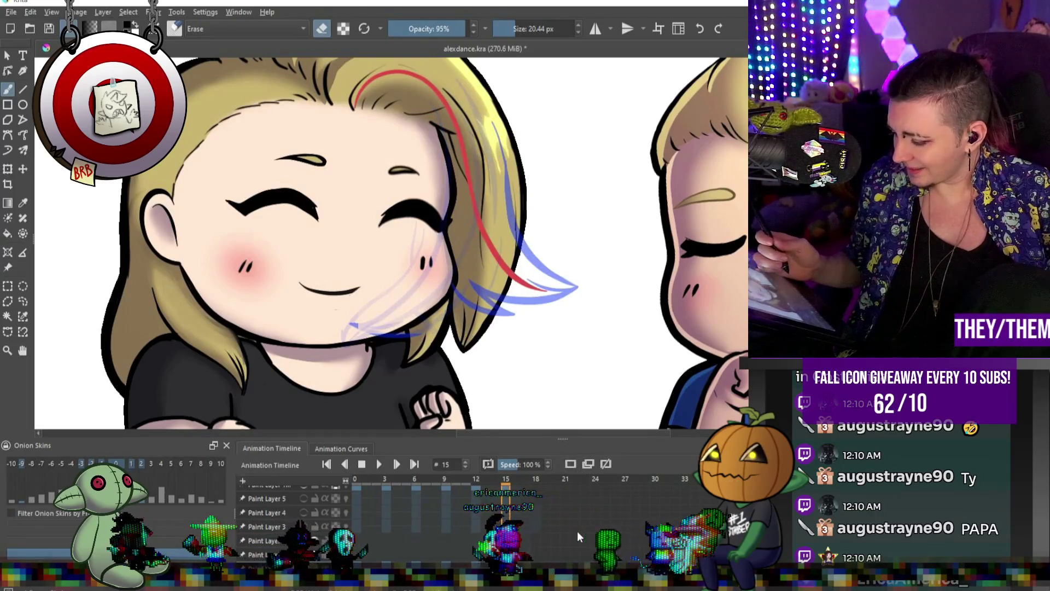
key(e)
drag(535, 232, 567, 268)
key(ctrl+z)
drag(518, 186, 563, 294)
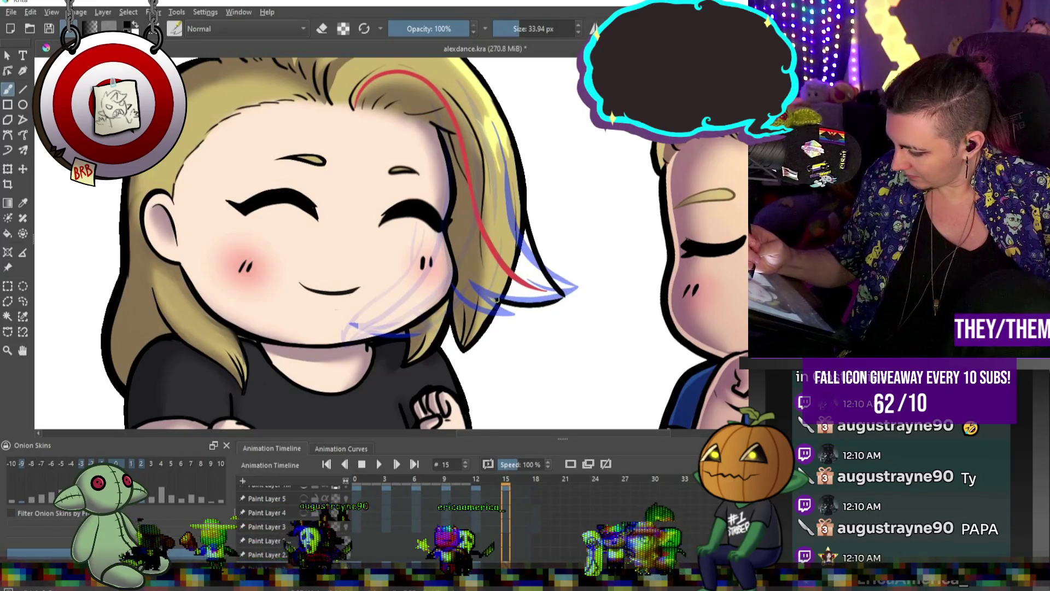
drag(487, 306, 506, 323)
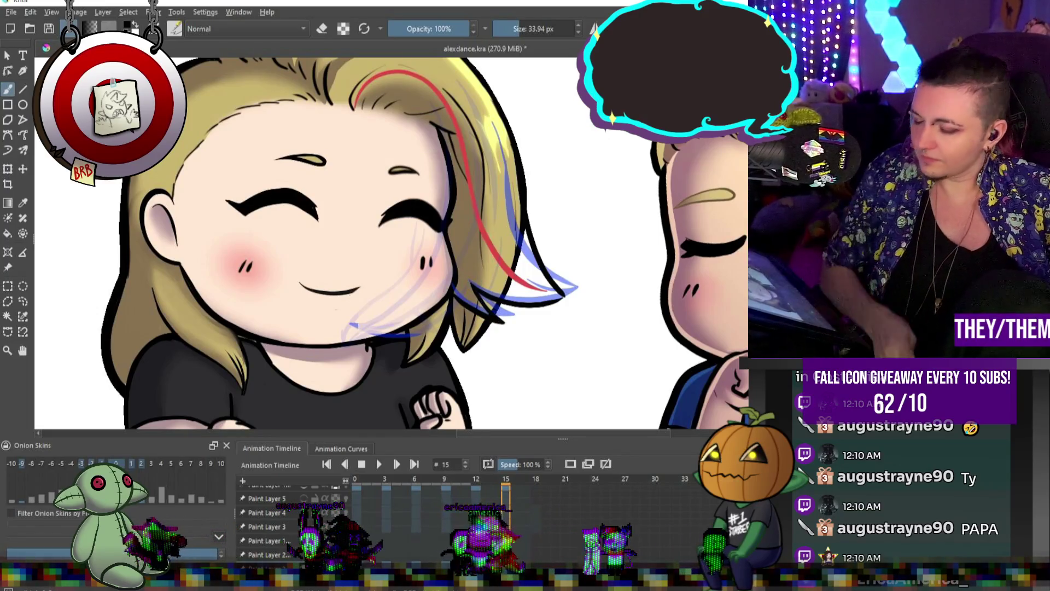
scroll(492, 311, down, 5)
scroll(504, 324, up, 5)
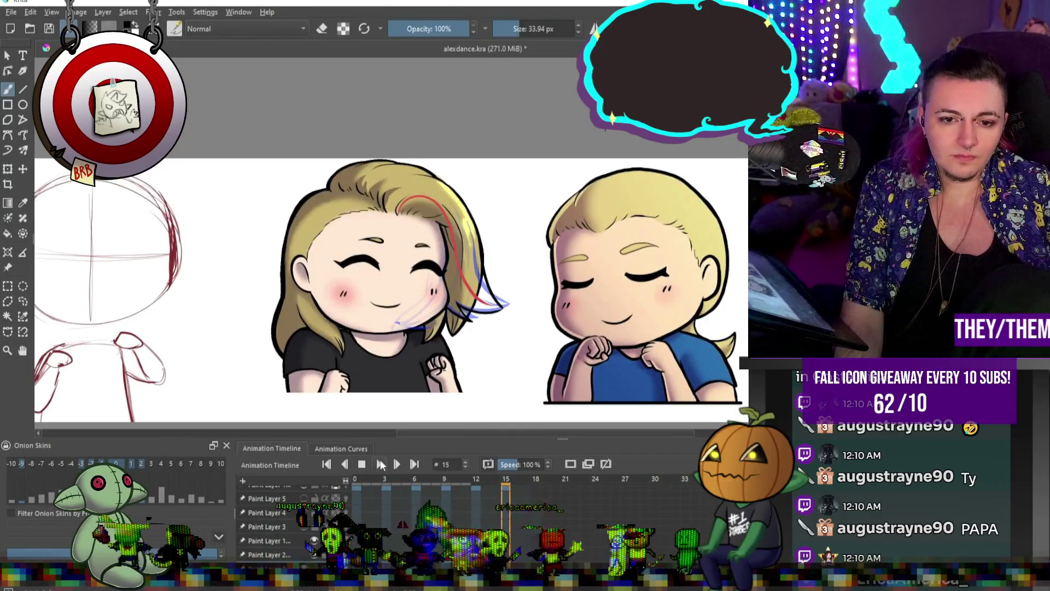
click(379, 463)
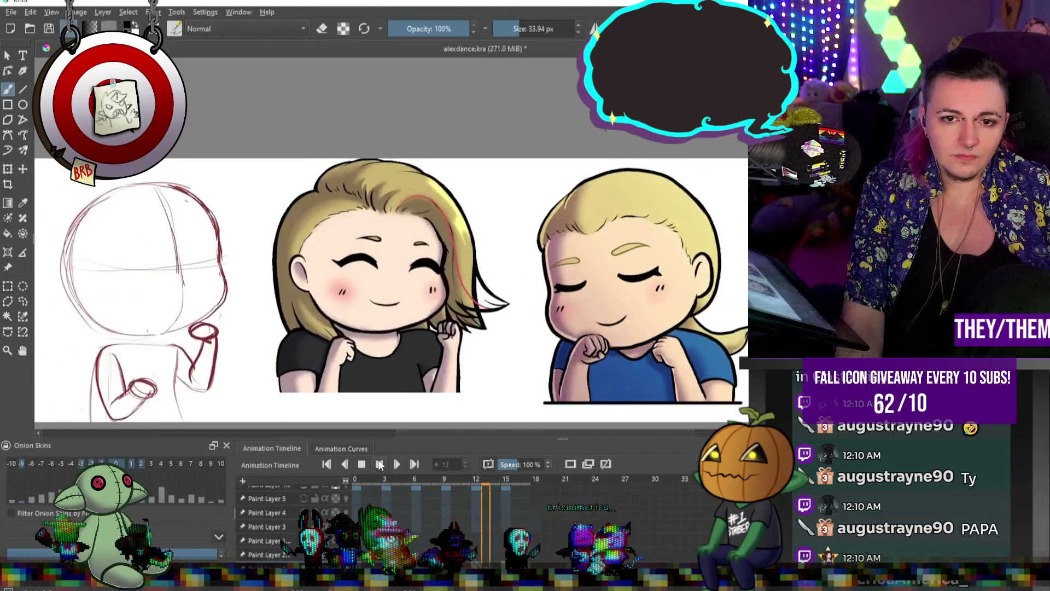
click(362, 464)
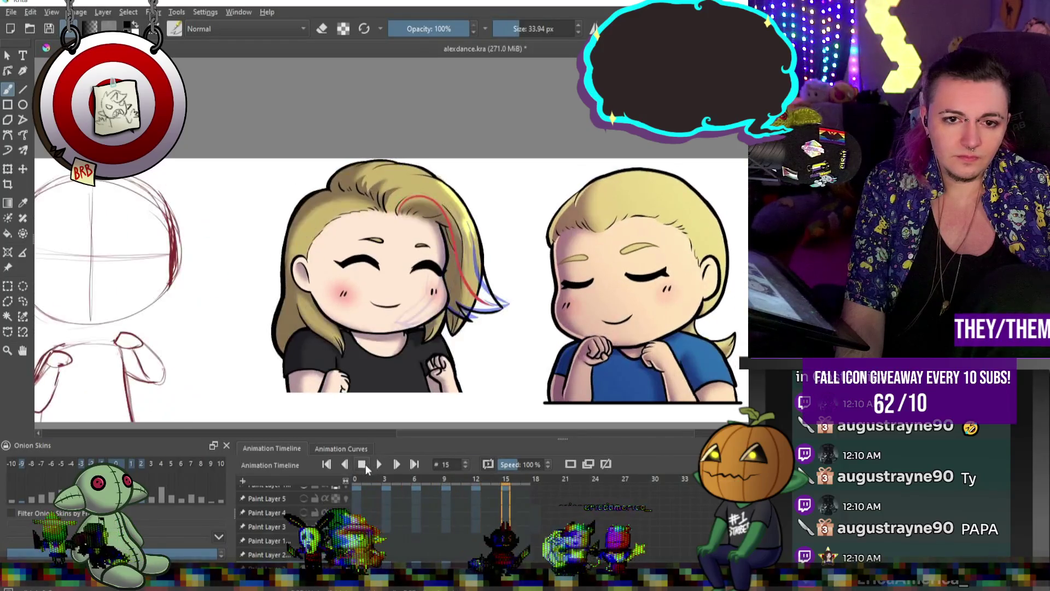
click(326, 463)
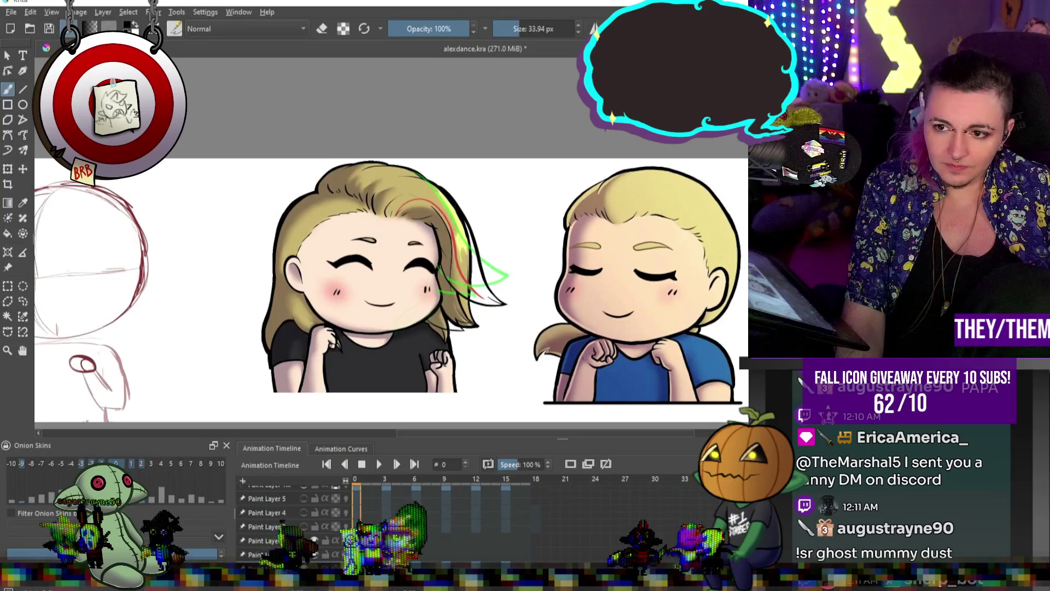
- Play the animation, then step back to frame 9 and forward again to frame 15
scroll(492, 294, up, 1)
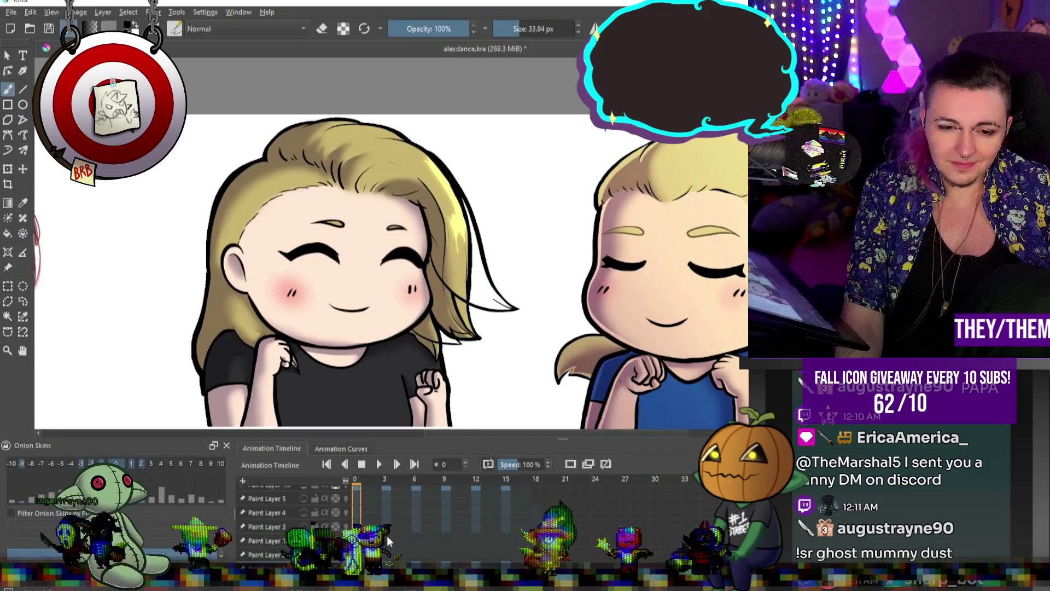
click(377, 463)
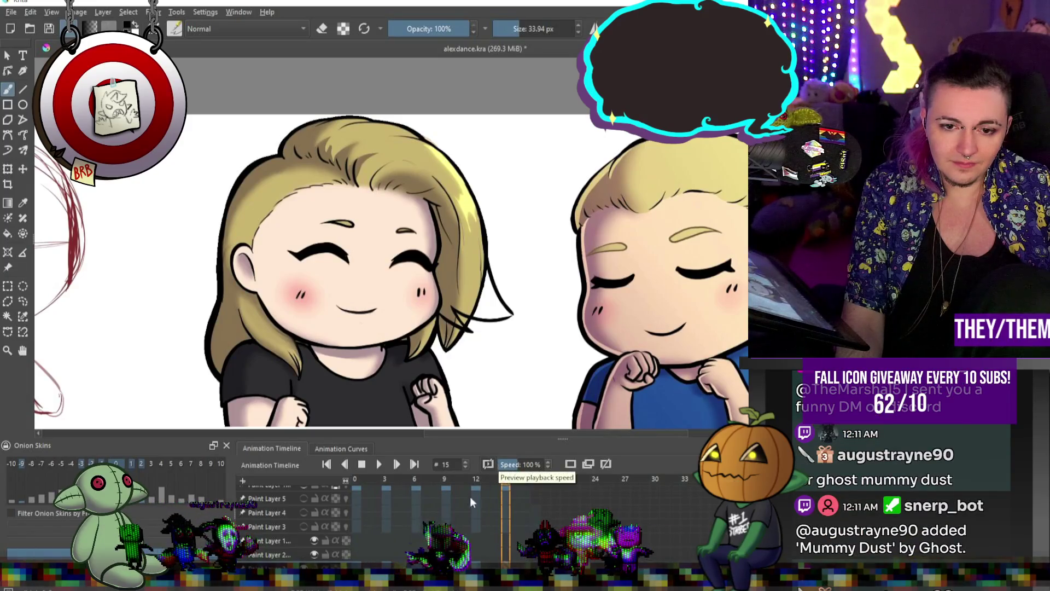
key(Left)
key(Left)
key(Left)
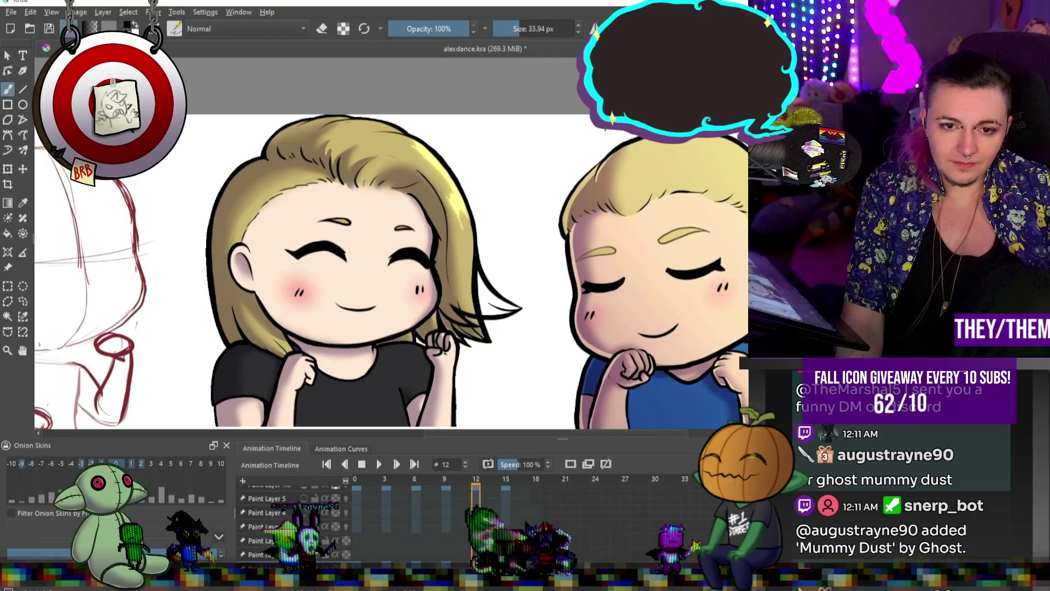
key(Left)
key(Left)
key(Left)
key(Right)
key(Right)
key(Right)
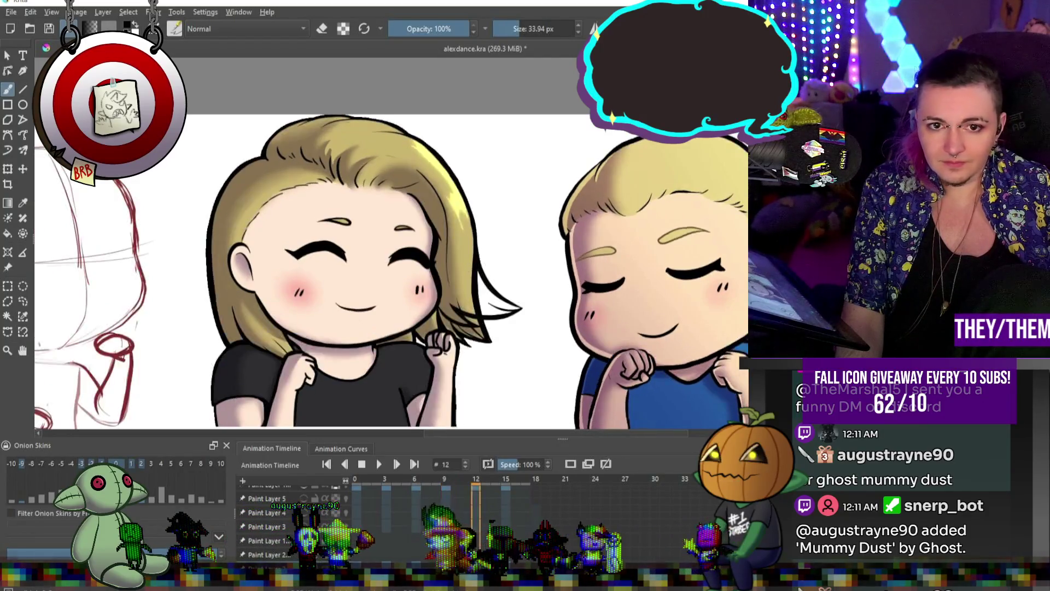
key(Right)
key(Right)
key(Right)
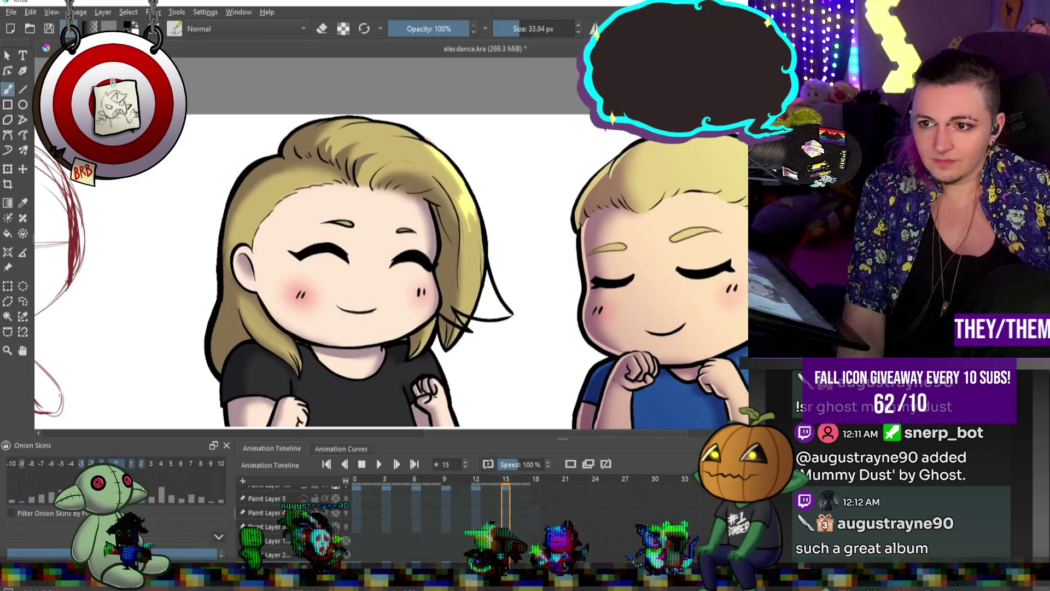
scroll(624, 254, up, 2)
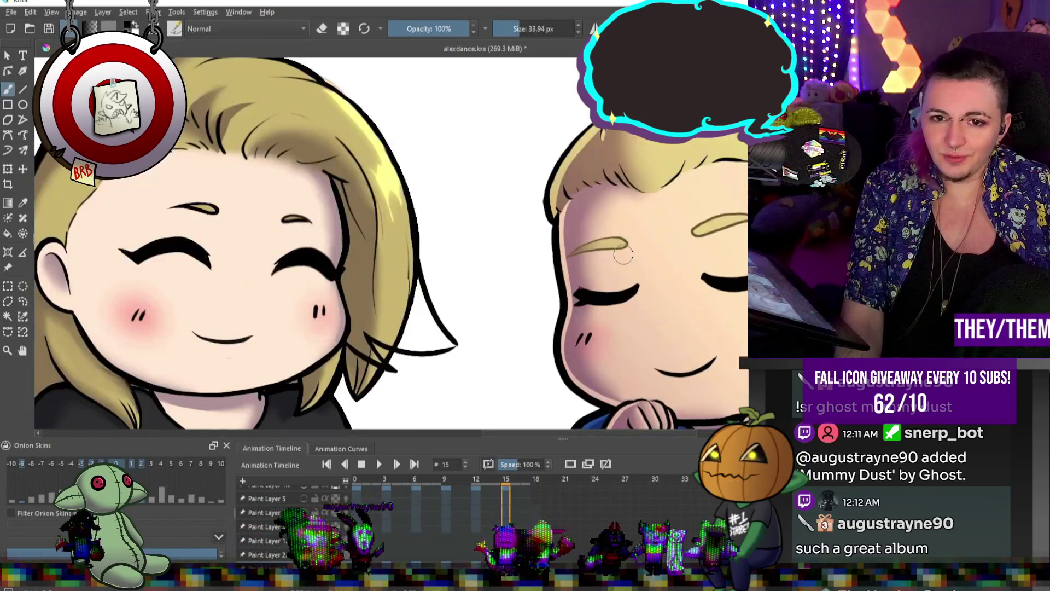
- Erase frame 15's hair-tip strand with brush opacity at 100%, then return to normal painting
key(e)
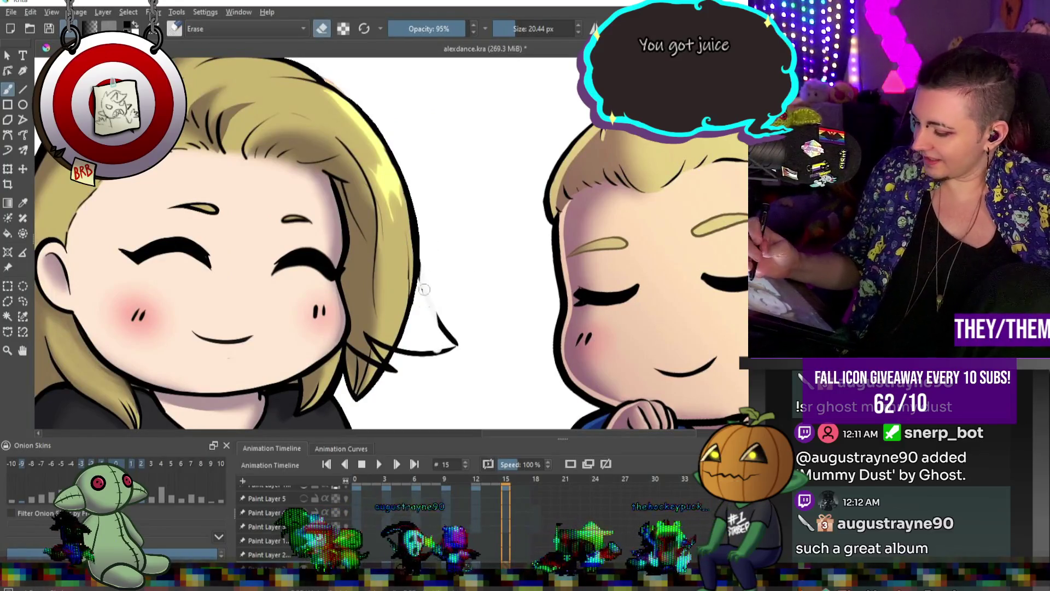
mouse_move(433, 317)
mouse_down()
mouse_move(403, 337)
mouse_move(415, 350)
mouse_up()
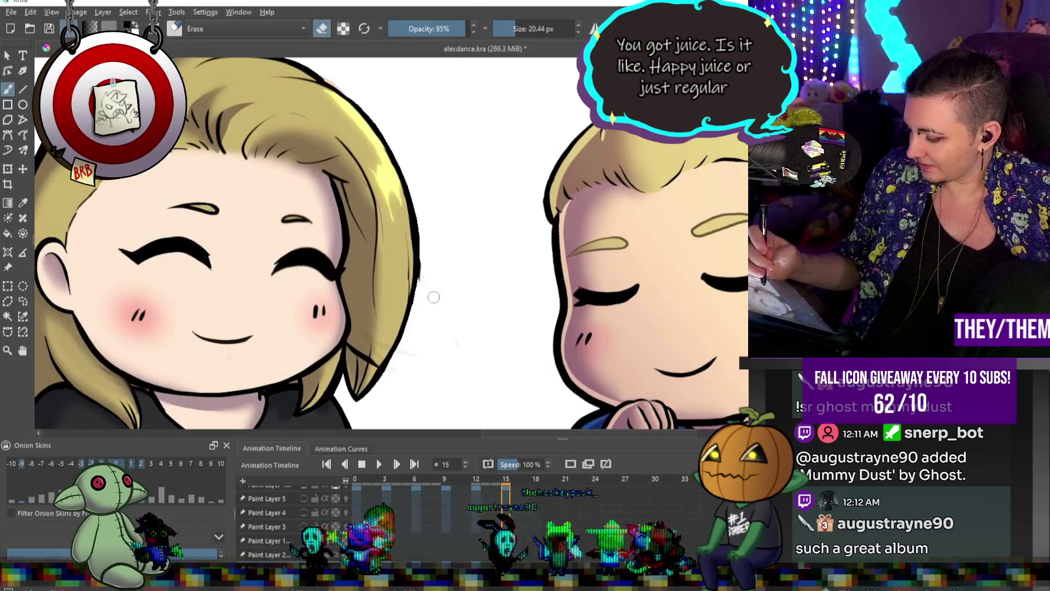
click(464, 28)
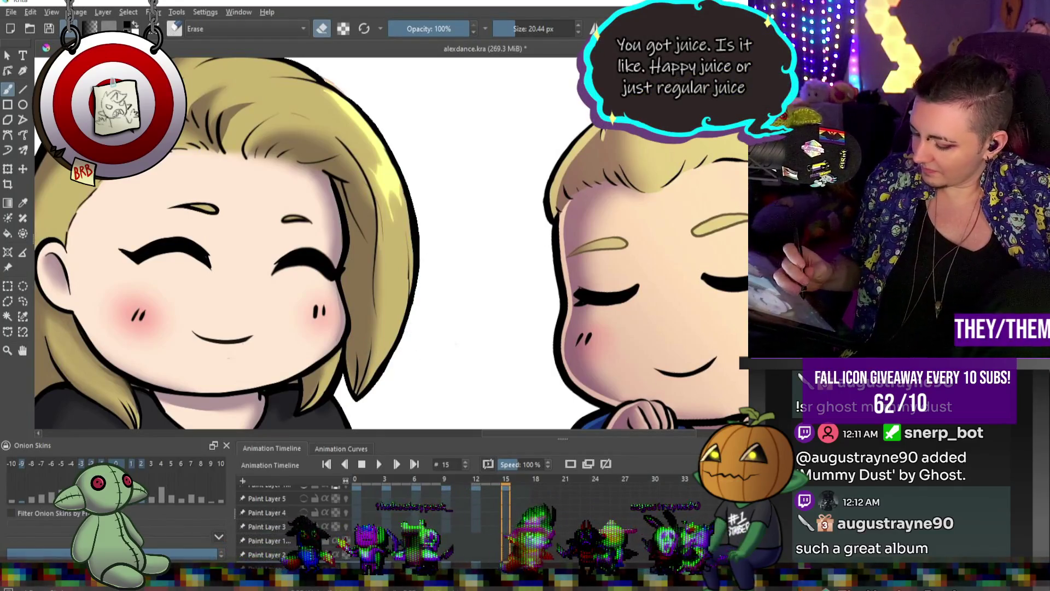
drag(385, 170, 470, 335)
key(e)
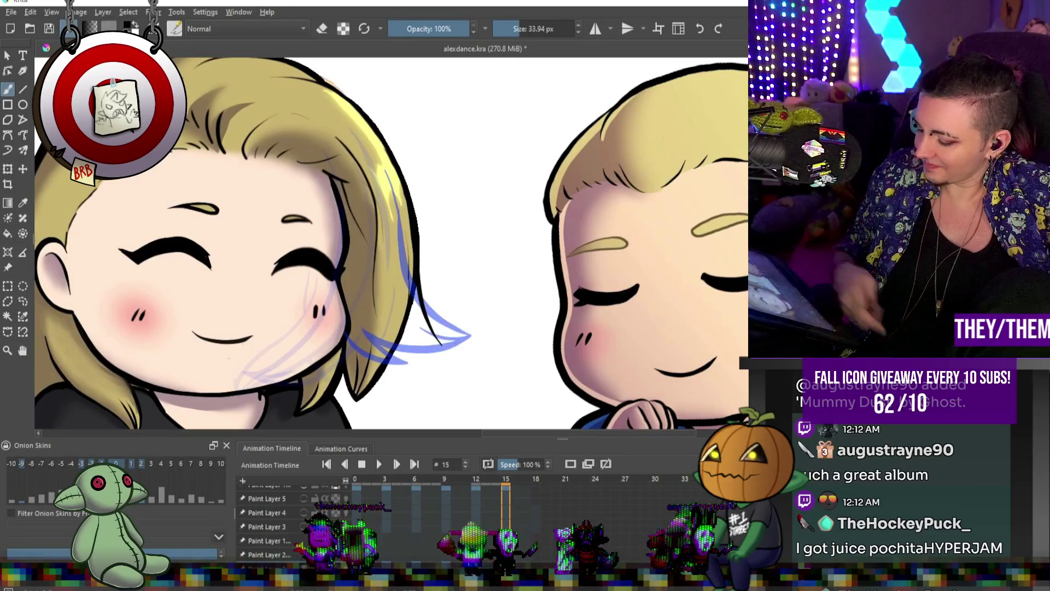
- Copy the current layer's frame 0 keyframe and paste it at frame 17
right_click(351, 488)
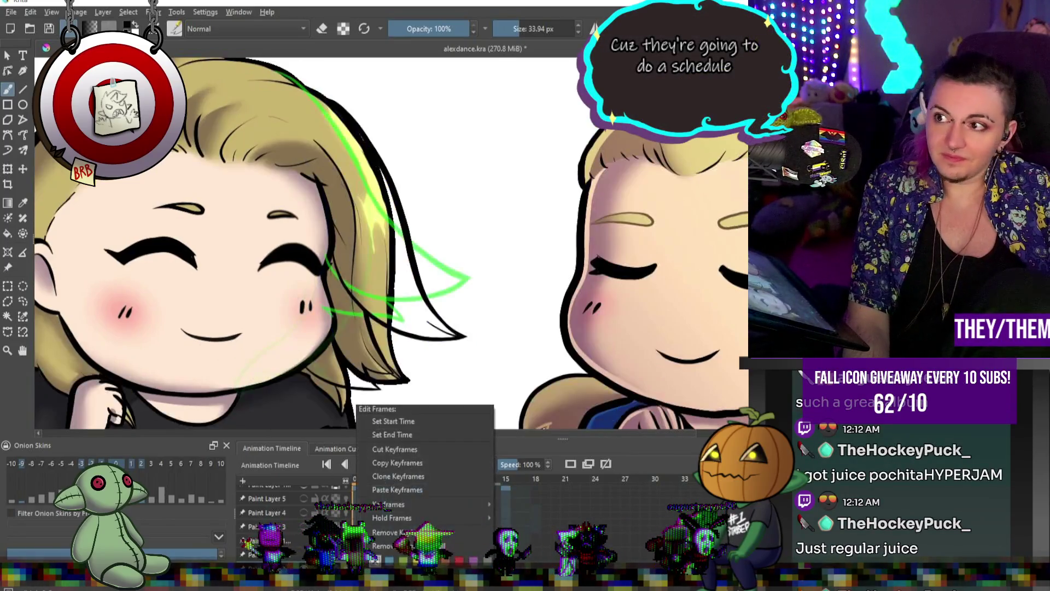
click(441, 464)
right_click(526, 488)
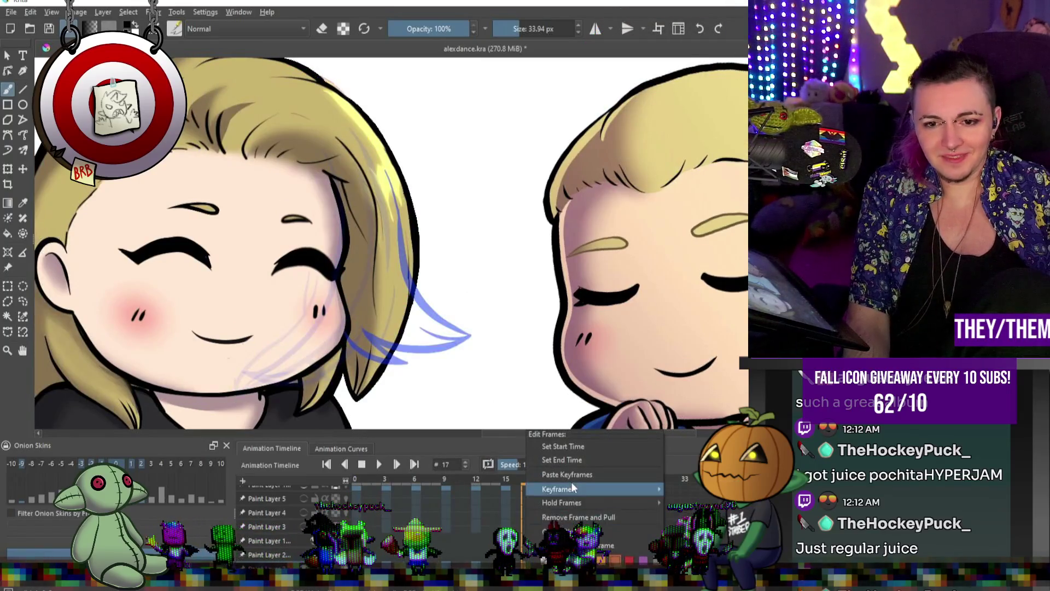
click(573, 473)
key(Left)
key(Left)
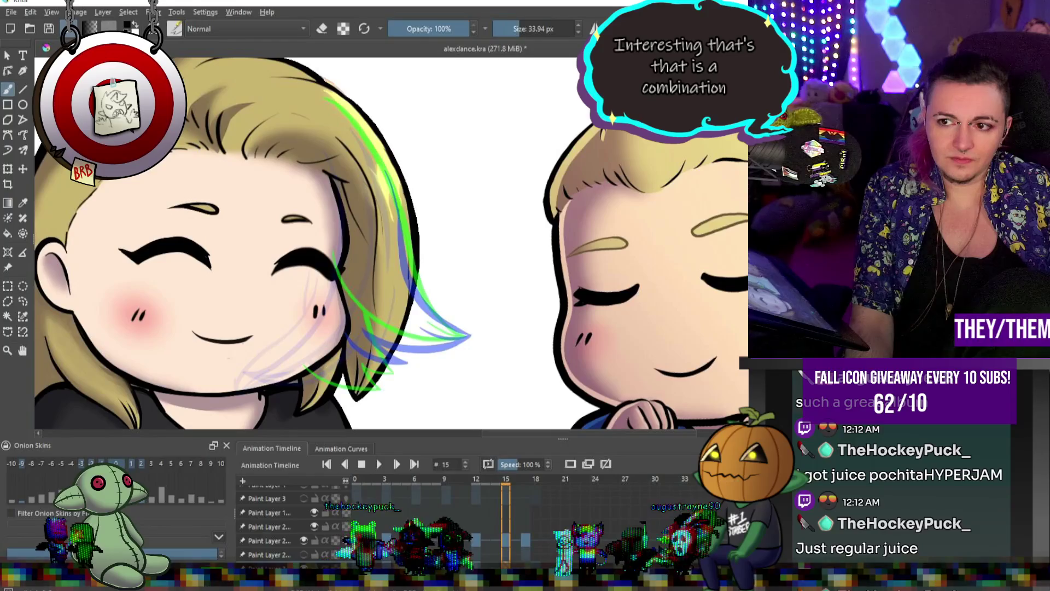
- On the second paint layer, also copy the frame 0 keyframe to frame 17
scroll(263, 525, down, 1)
click(345, 541)
scroll(513, 313, down, 4)
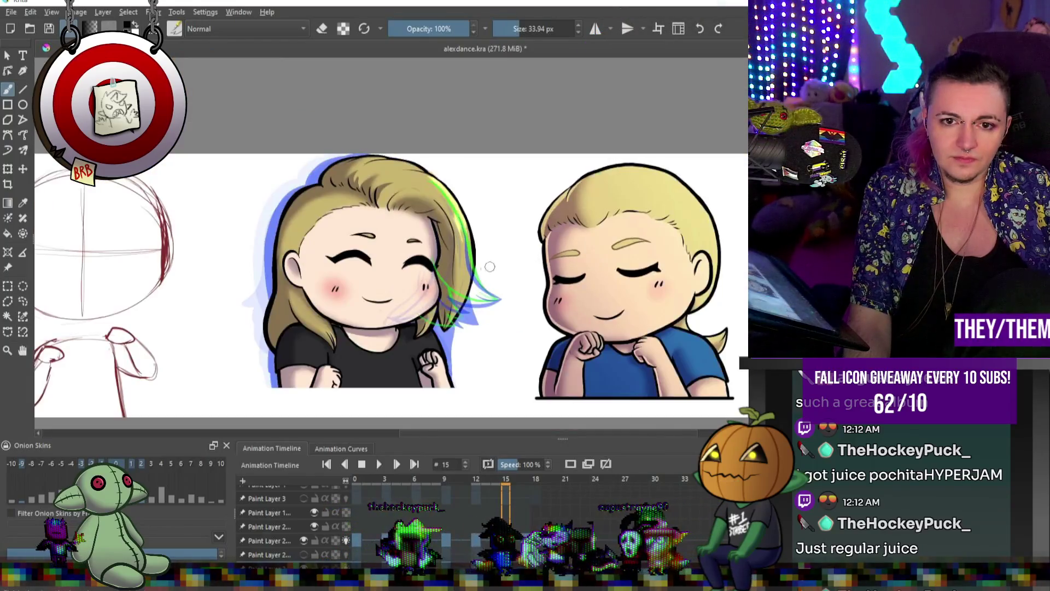
scroll(513, 313, up, 2)
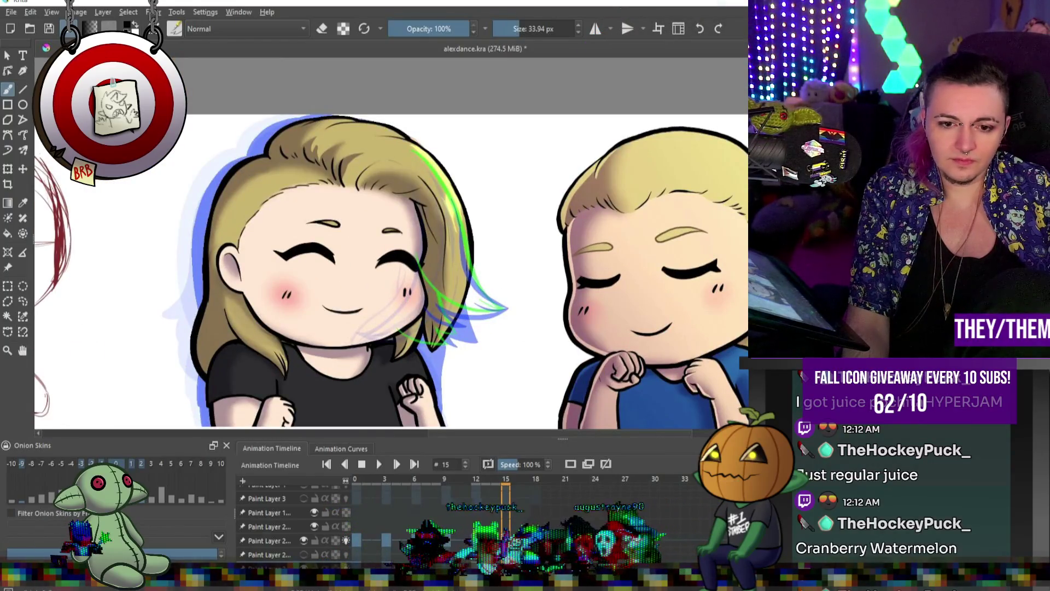
right_click(356, 526)
click(392, 460)
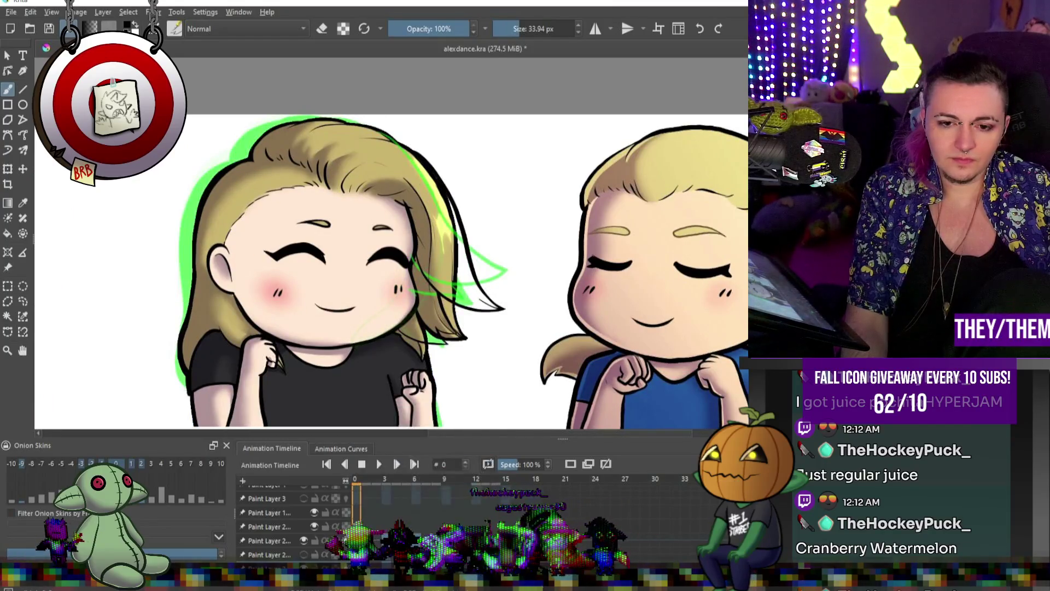
right_click(526, 526)
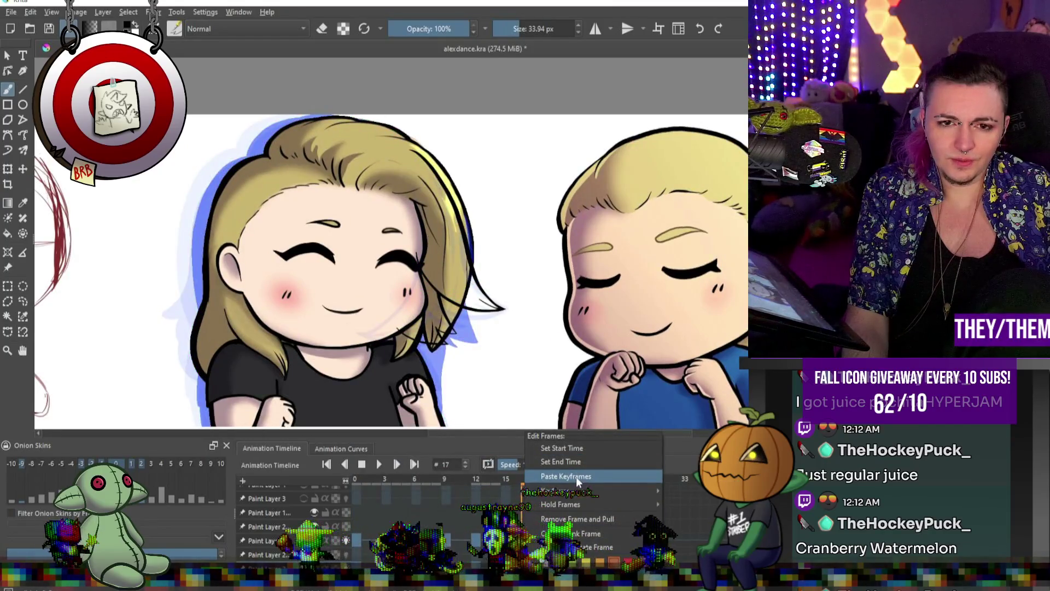
click(576, 477)
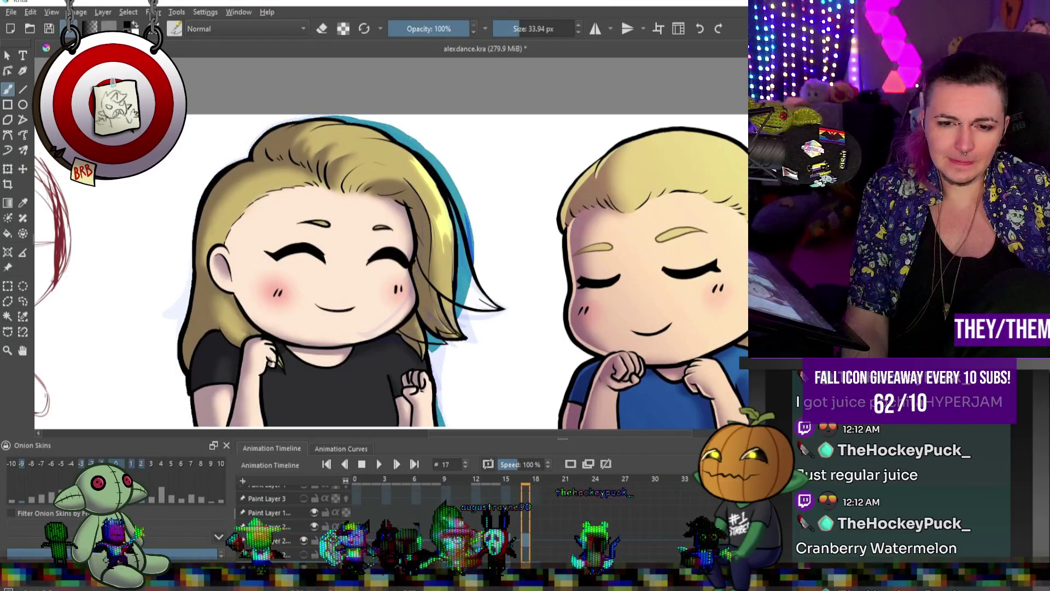
key(Left)
key(Left)
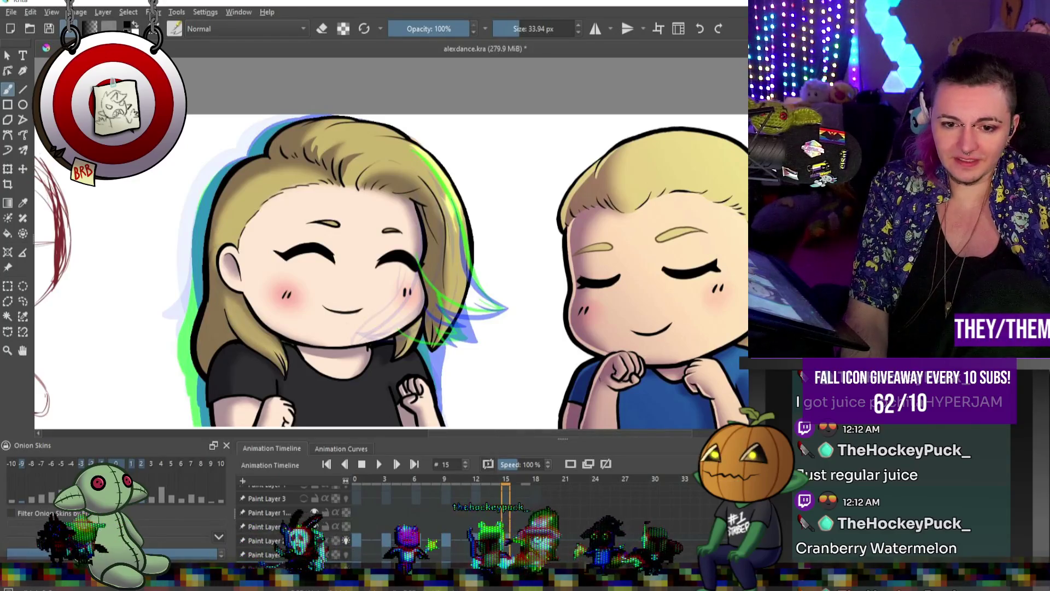
key(Left)
key(Left)
key(Left)
key(period)
key(period)
key(period)
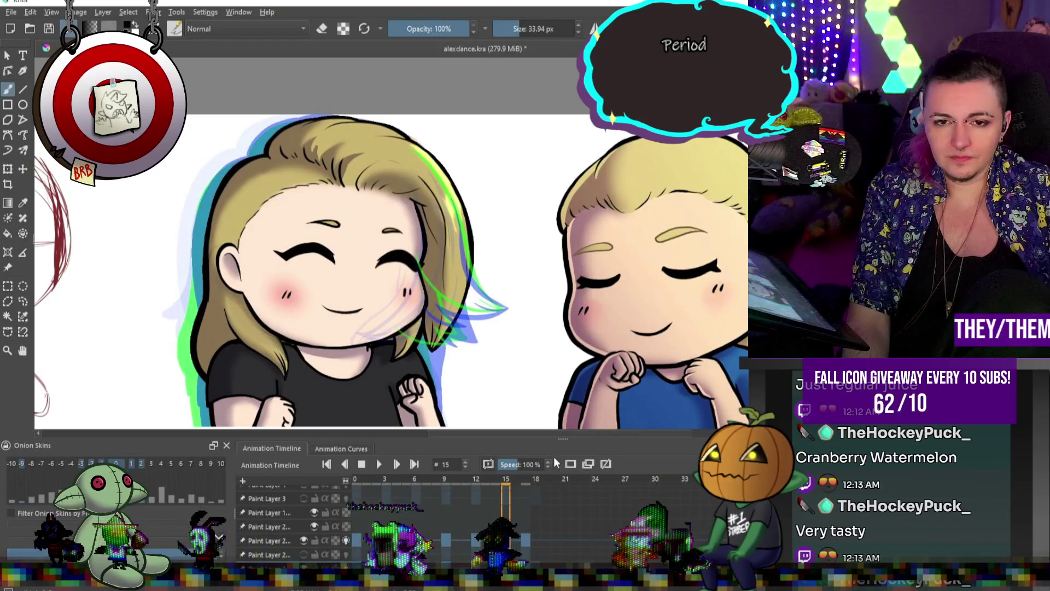
click(501, 538)
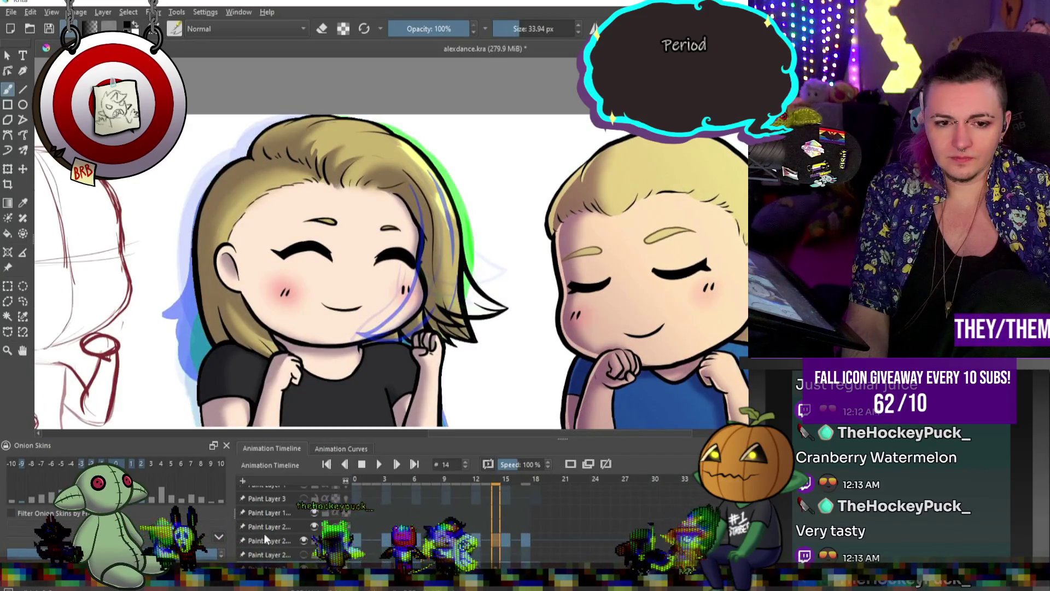
click(506, 540)
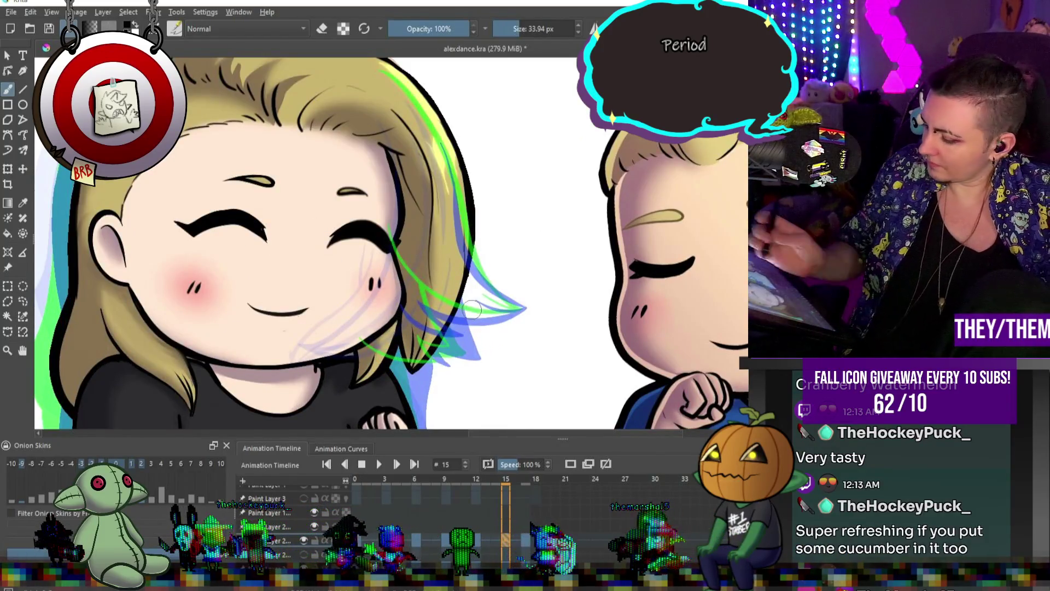
drag(472, 240, 459, 361)
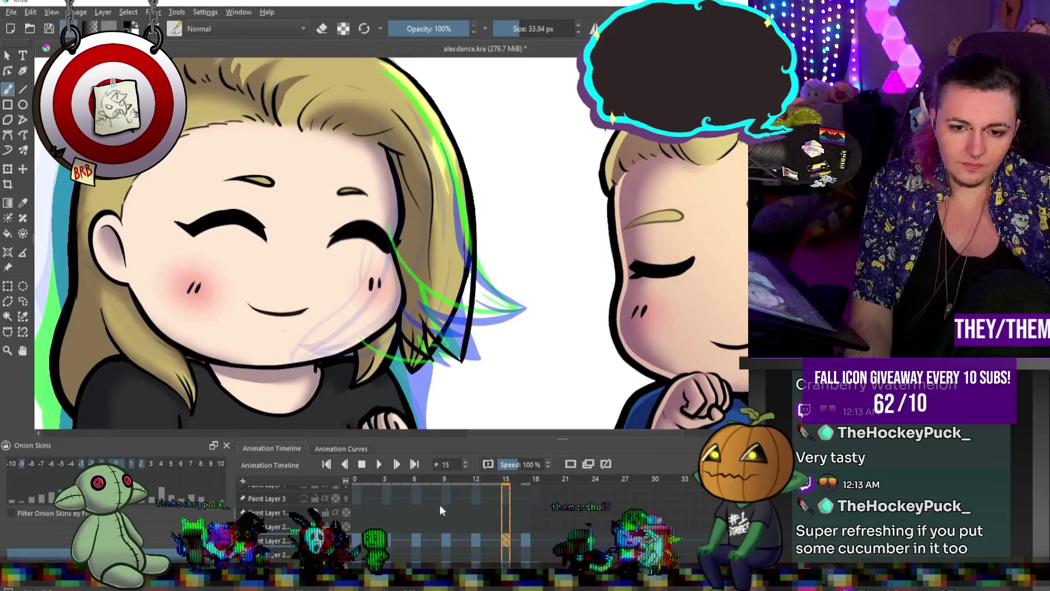
click(379, 464)
key(minus)
key(minus)
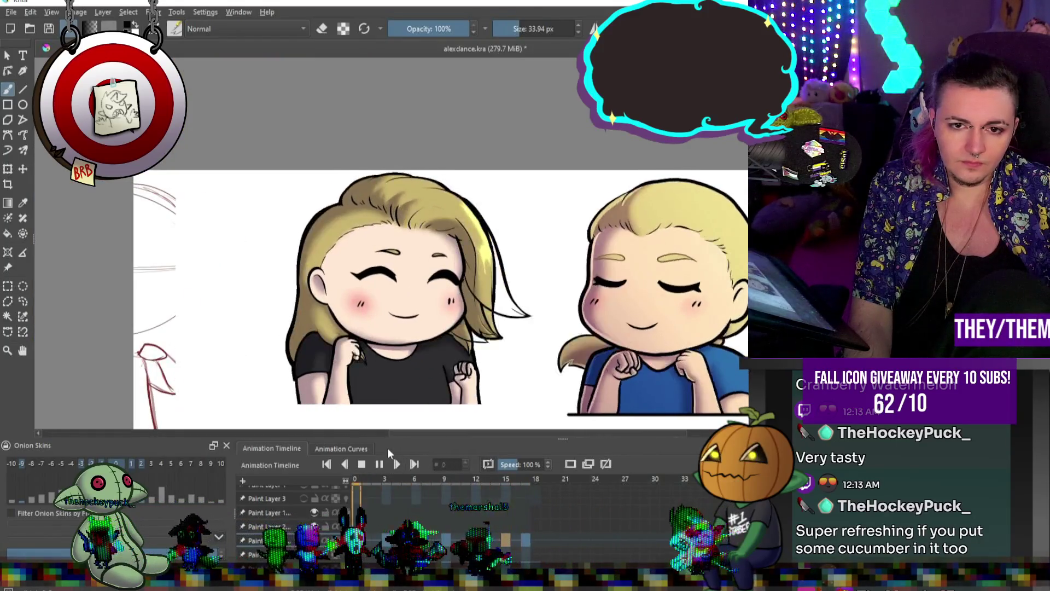
click(378, 464)
right_click(524, 529)
click(565, 500)
right_click(525, 555)
click(566, 531)
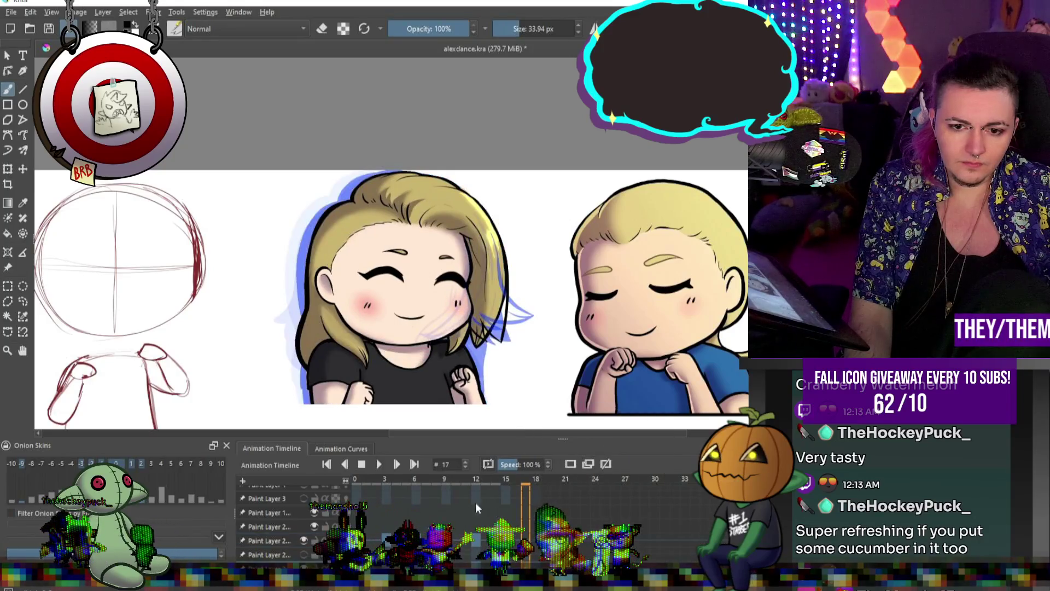
click(378, 464)
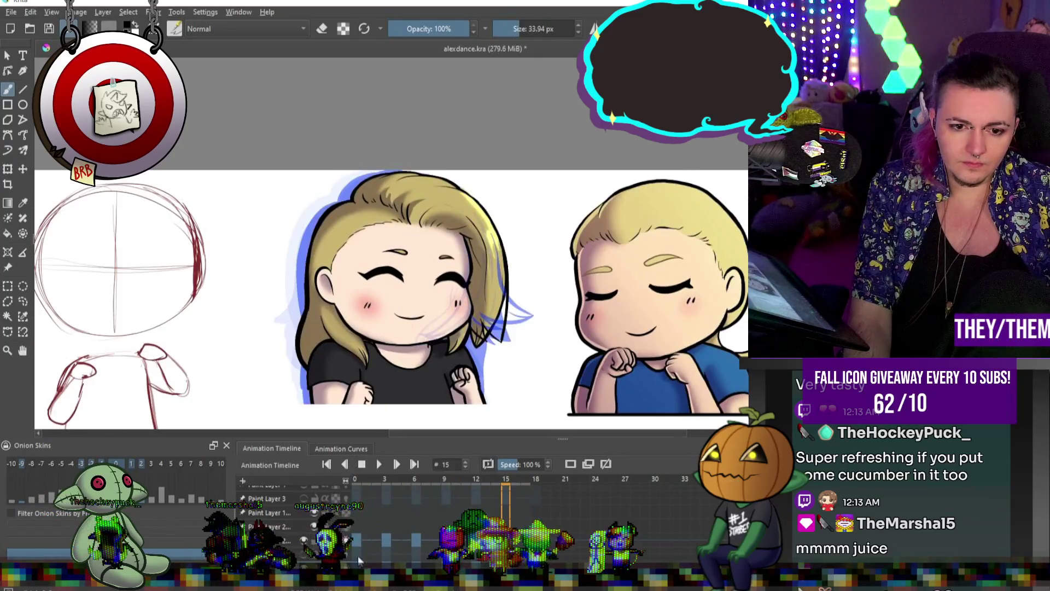
click(362, 465)
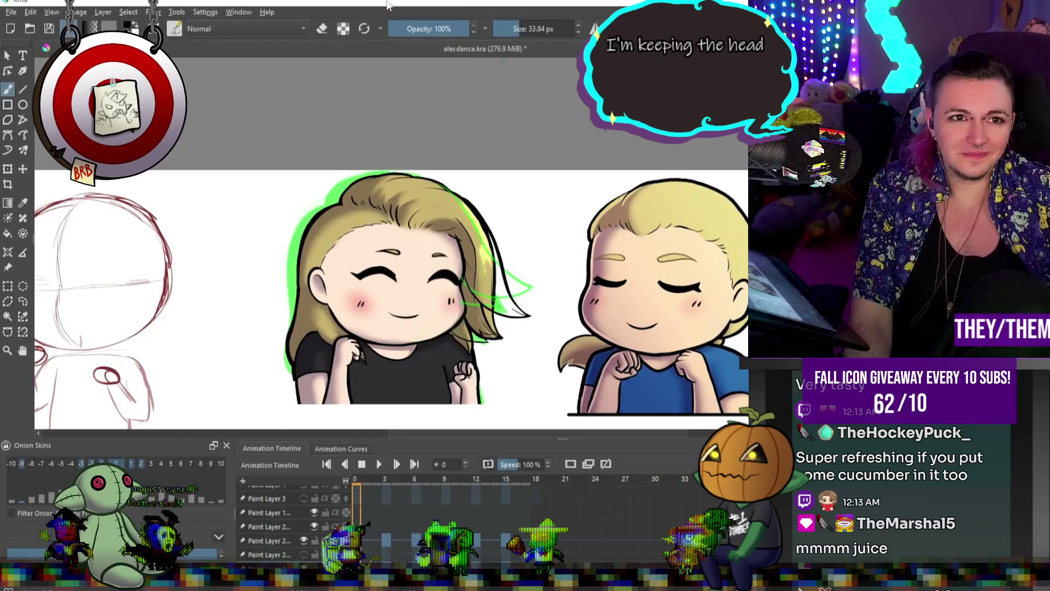
key(ctrl+s)
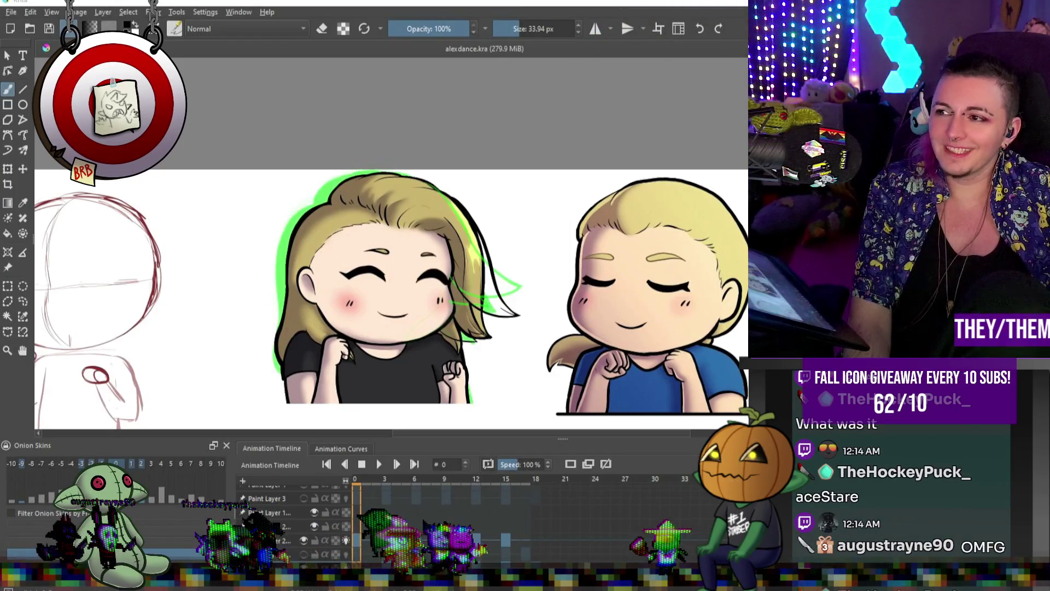
scroll(452, 244, up, 5)
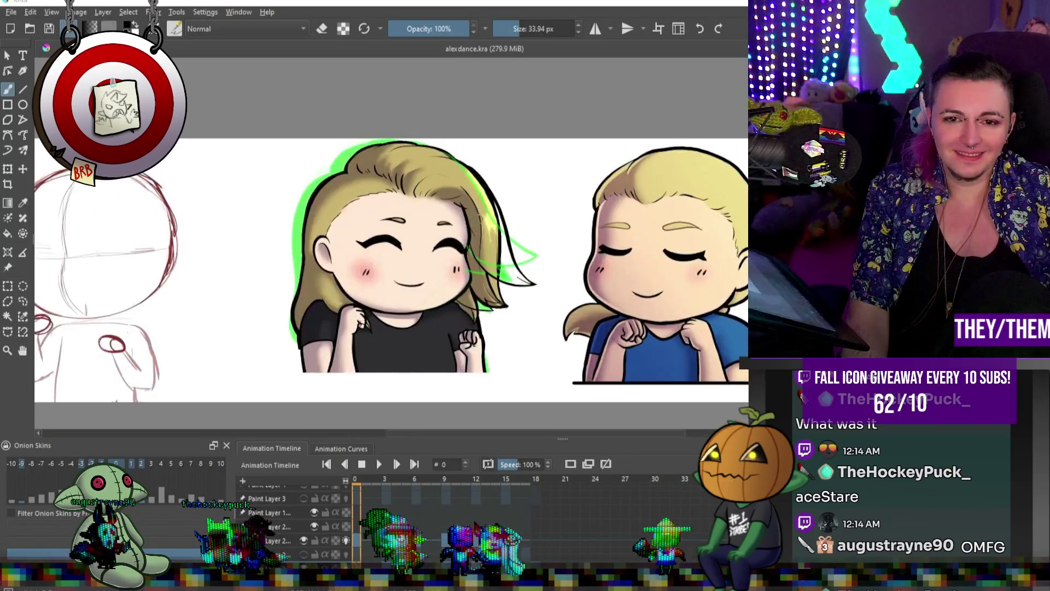
key(e)
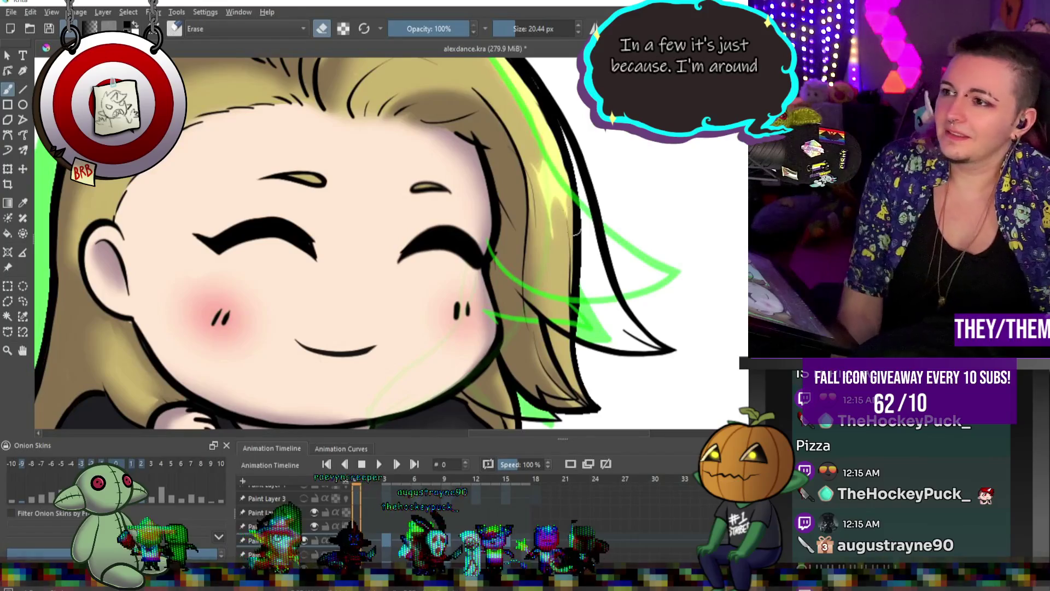
- Zoom in on the blonde chibi's face to prepare for erasing hair cleanup
scroll(700, 241, down, 5)
scroll(700, 241, up, 4)
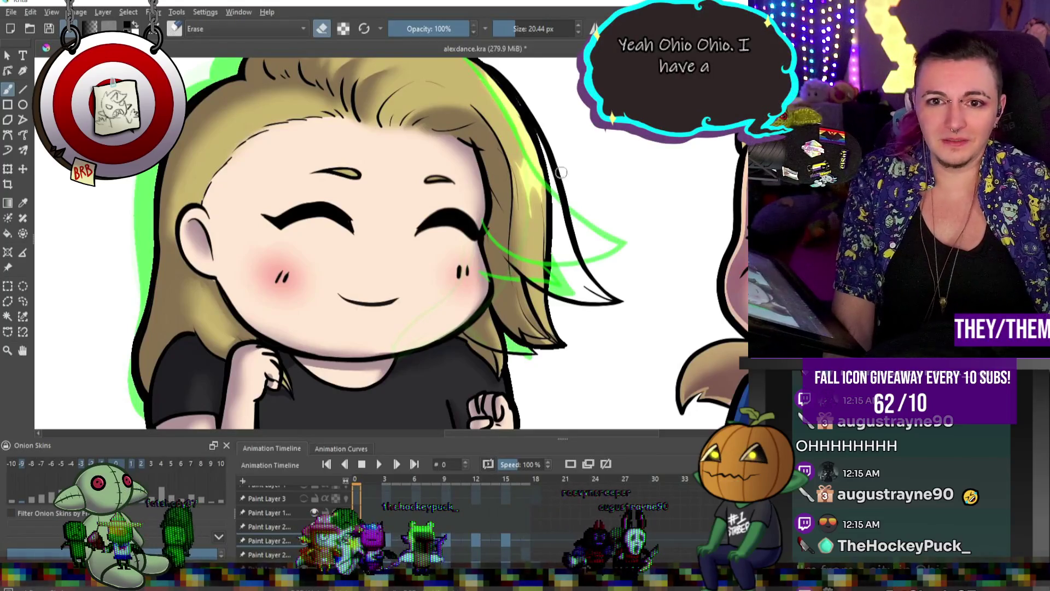
scroll(529, 117, down, 3)
scroll(529, 118, up, 3)
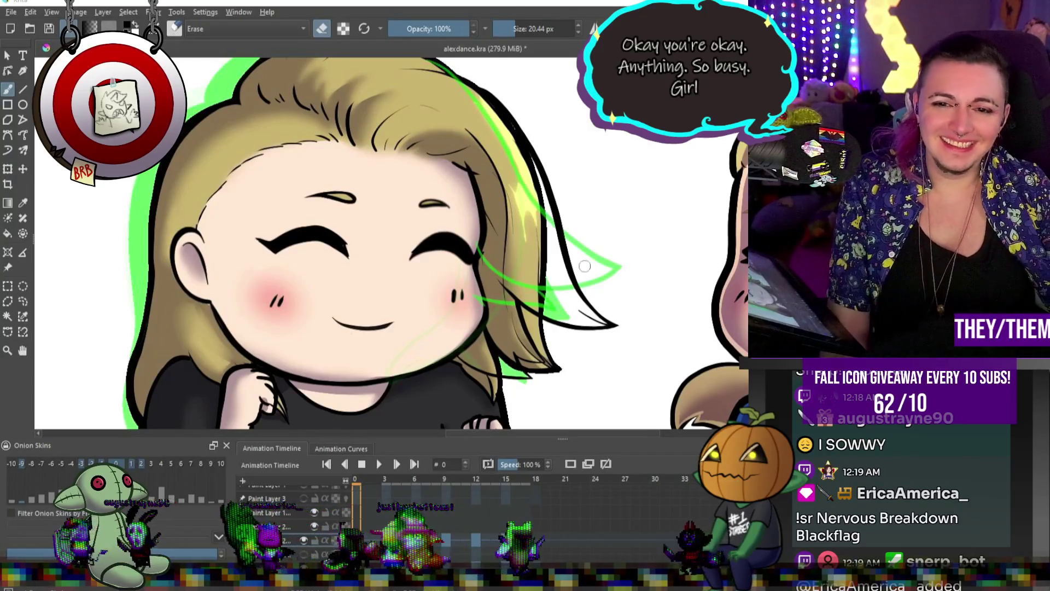
key(2)
- Zoom out from the blonde character's face to show all three figures
key(1)
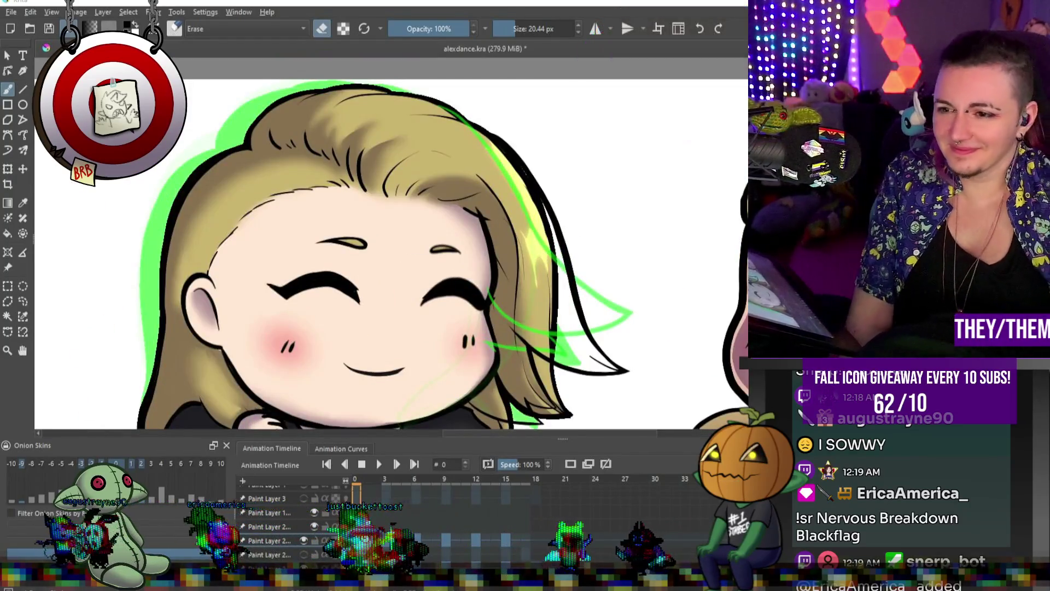
key(2)
scroll(391, 240, up, 3)
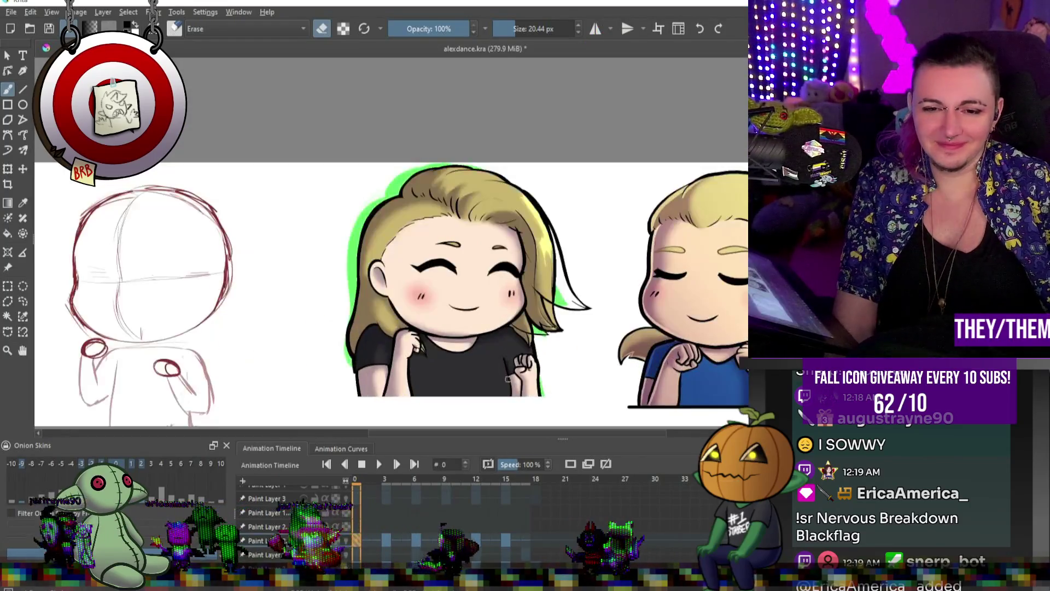
- Check keyframes 3, 6, 9, 12 and 15, then play the dance from frame 0
click(387, 544)
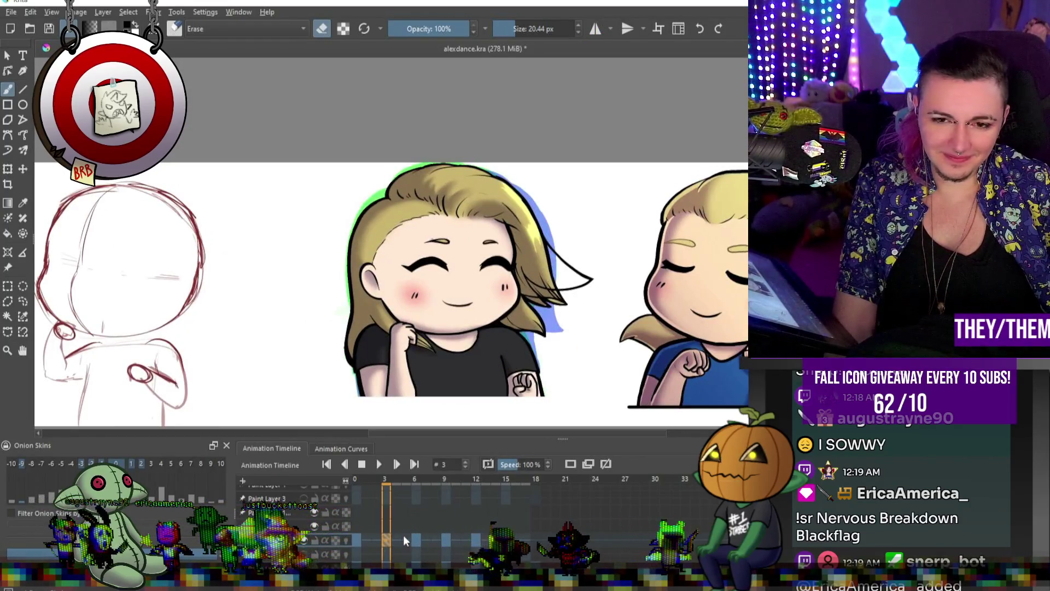
click(415, 543)
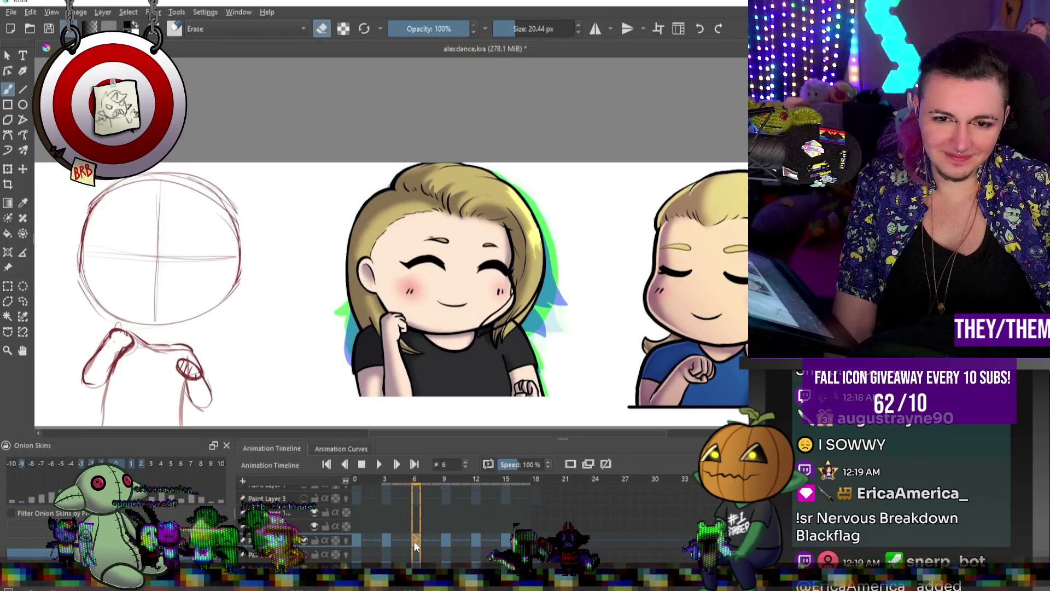
click(444, 543)
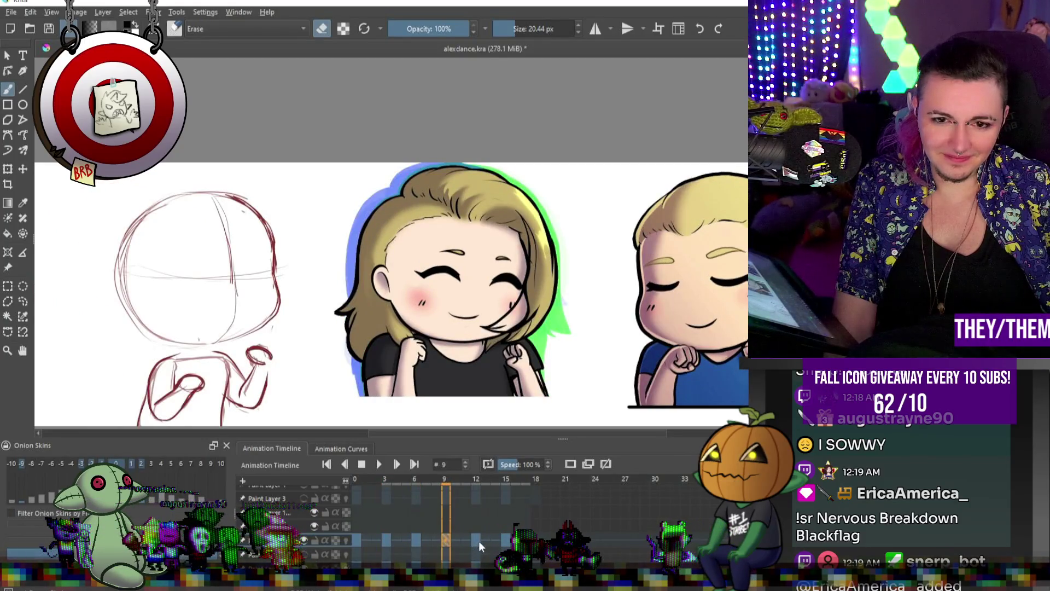
click(477, 540)
click(506, 542)
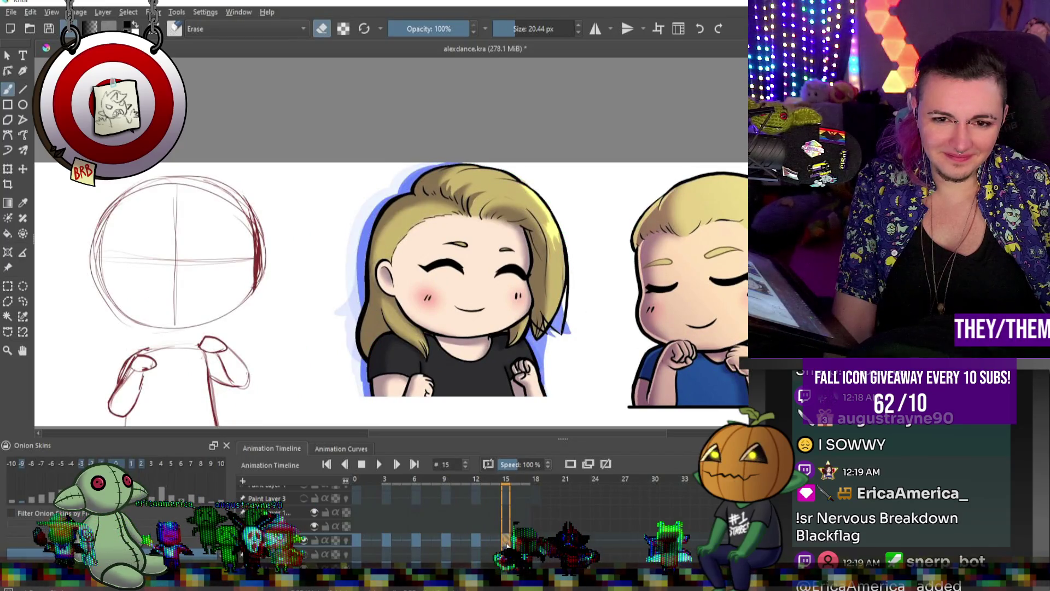
click(475, 542)
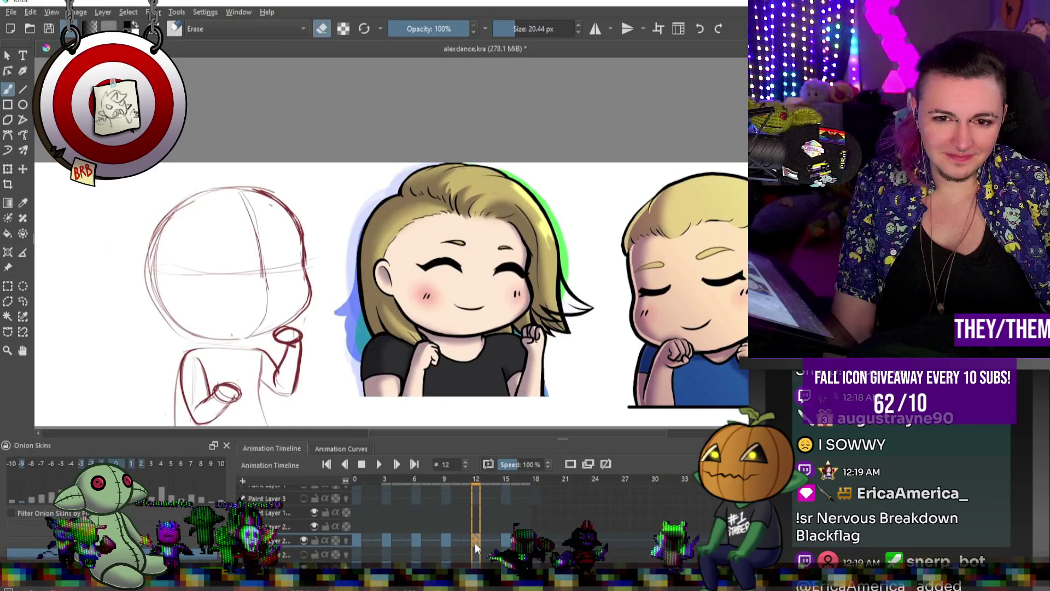
click(354, 543)
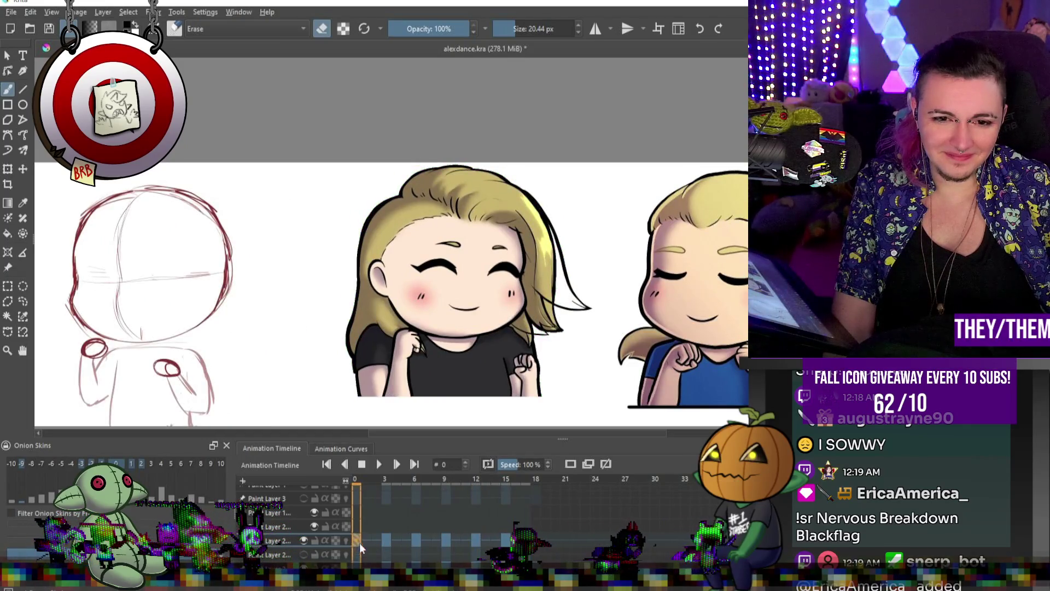
click(379, 465)
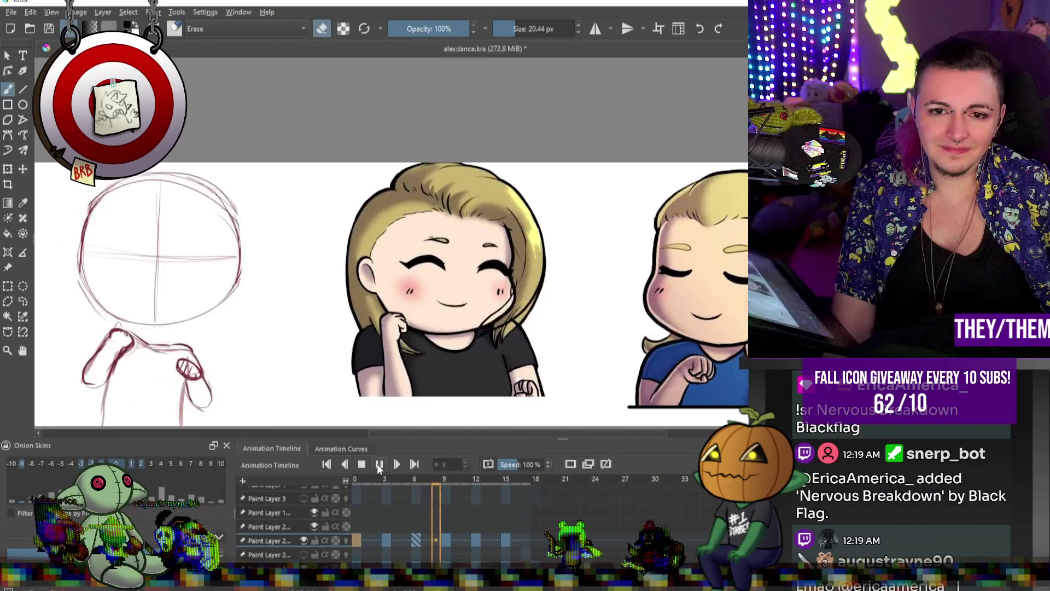
- Stop playback and settle on frame 12 of Paint Layer 2, comparing the previous pose
click(379, 464)
click(474, 541)
click(451, 541)
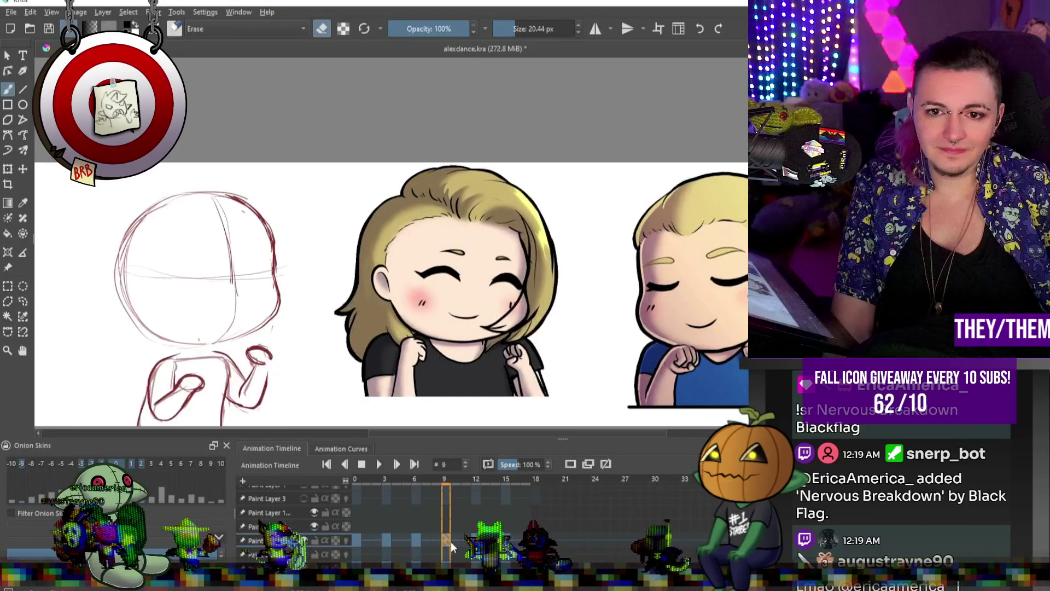
click(478, 543)
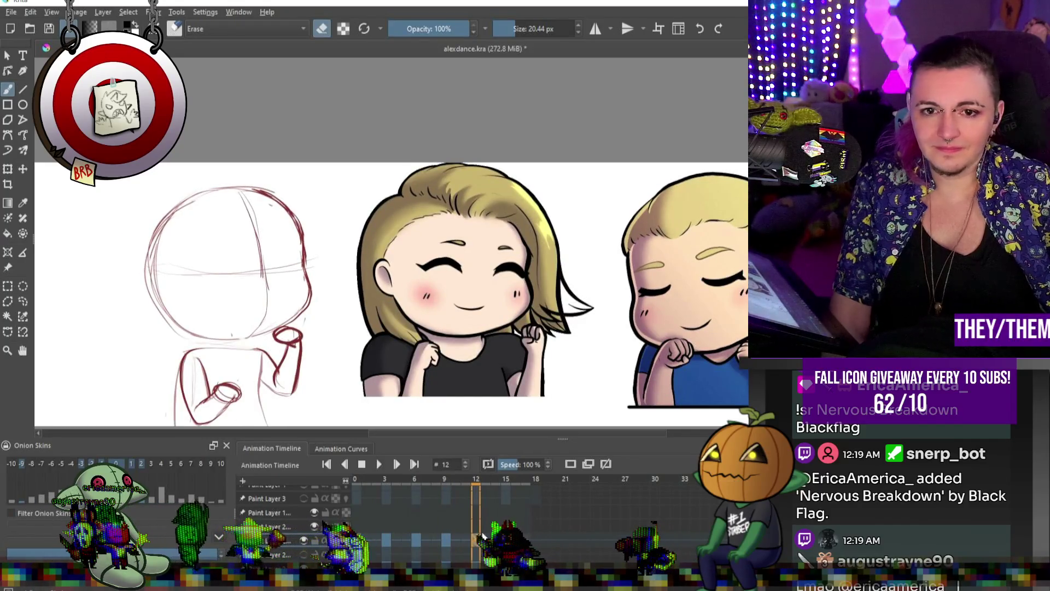
- Erase the flared hair tip on frame 12, return to painting, and enable onion skins
drag(590, 309, 571, 314)
key(e)
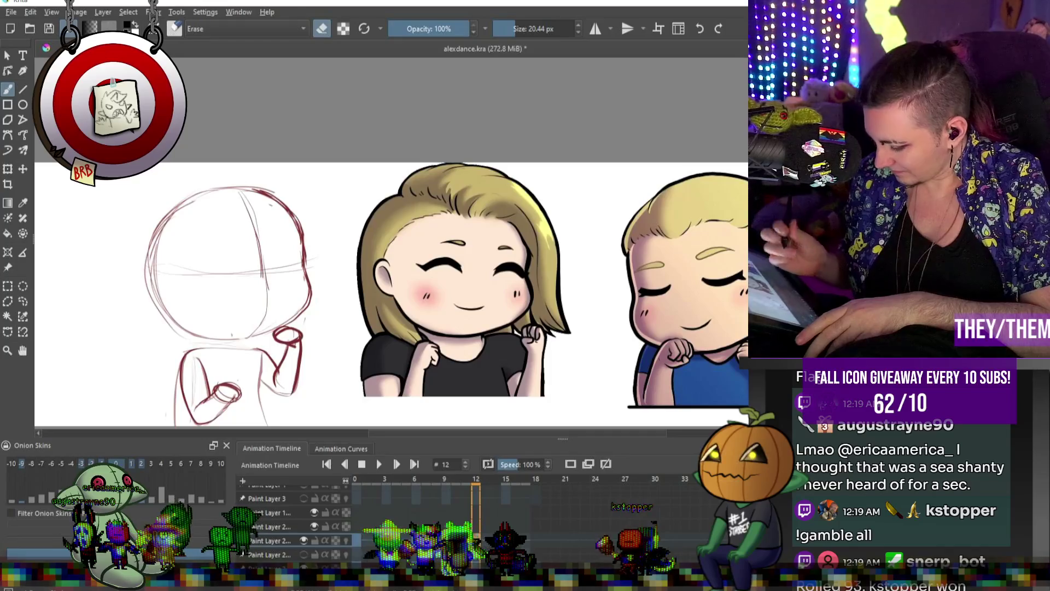
click(346, 540)
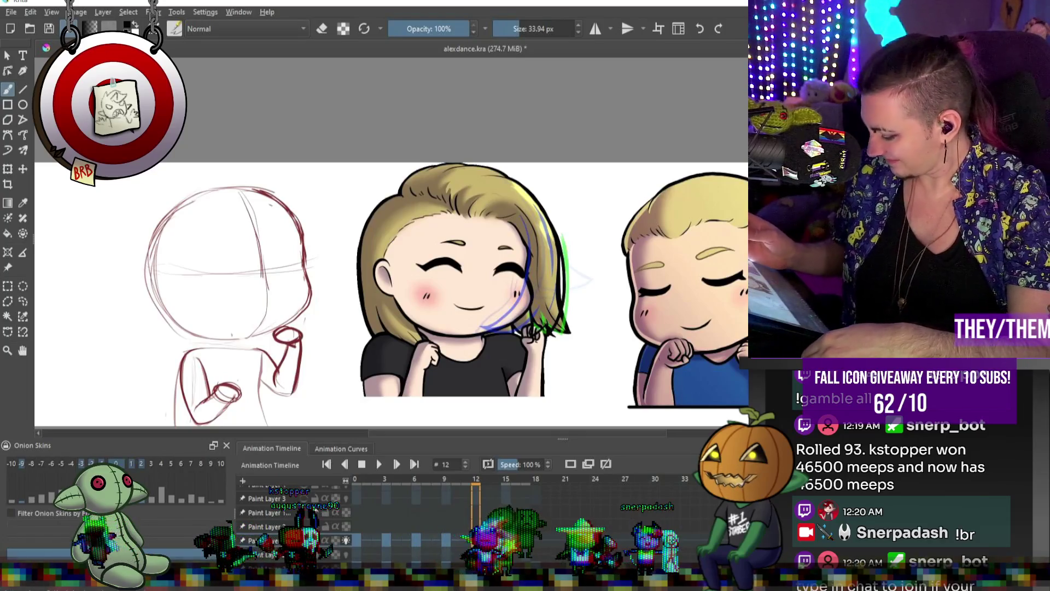
- Jump to frame 15 and erase the stray lines at the hair tip
key(period)
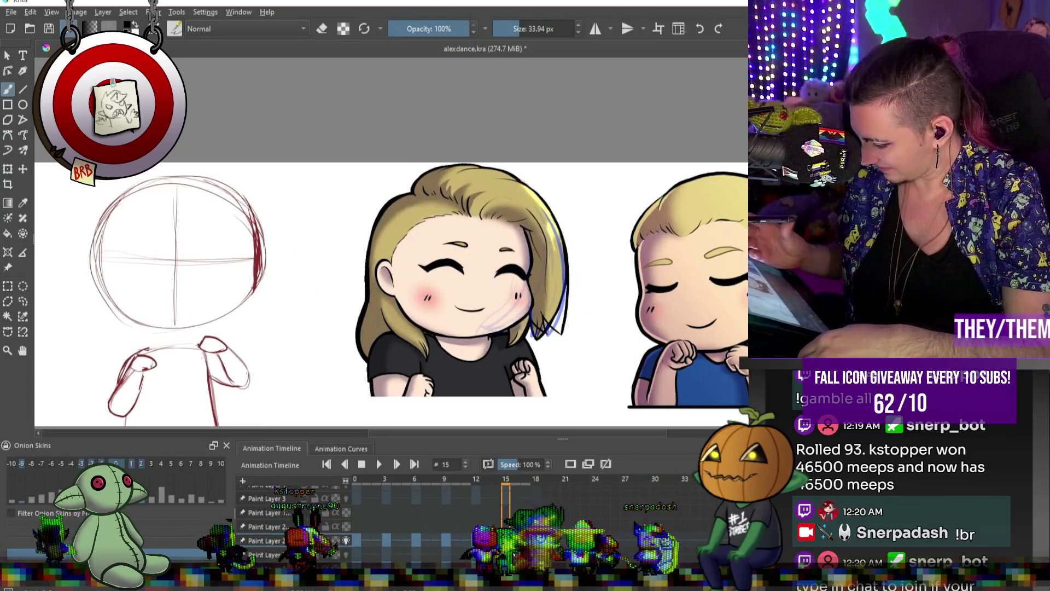
key(e)
mouse_move(561, 319)
mouse_down()
mouse_move(544, 334)
mouse_move(563, 328)
mouse_up()
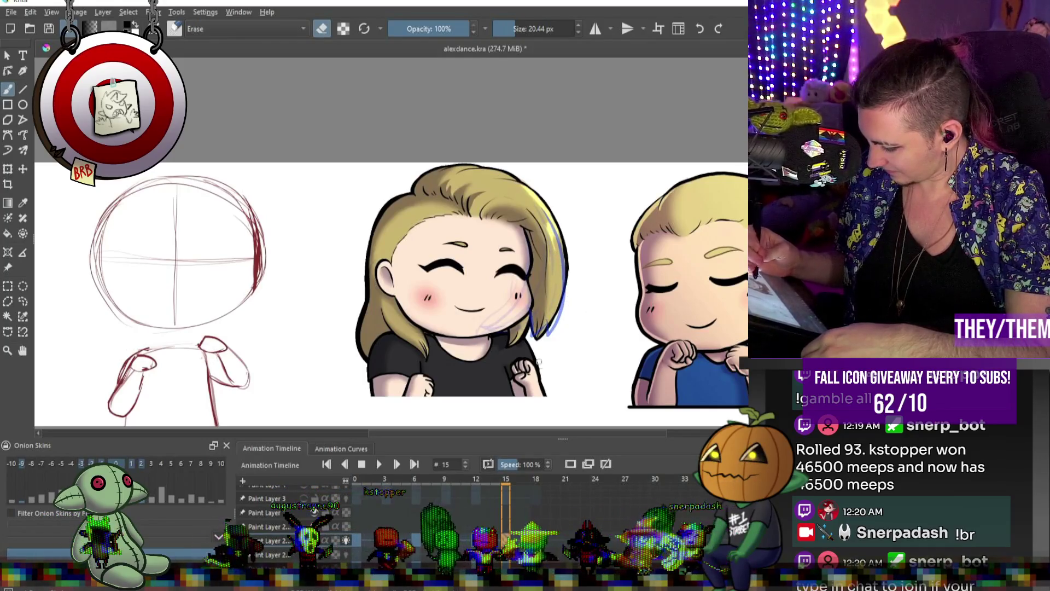
key(e)
- Draw a new hair strand along the hair edge, flicking outward to the right
drag(565, 247, 583, 315)
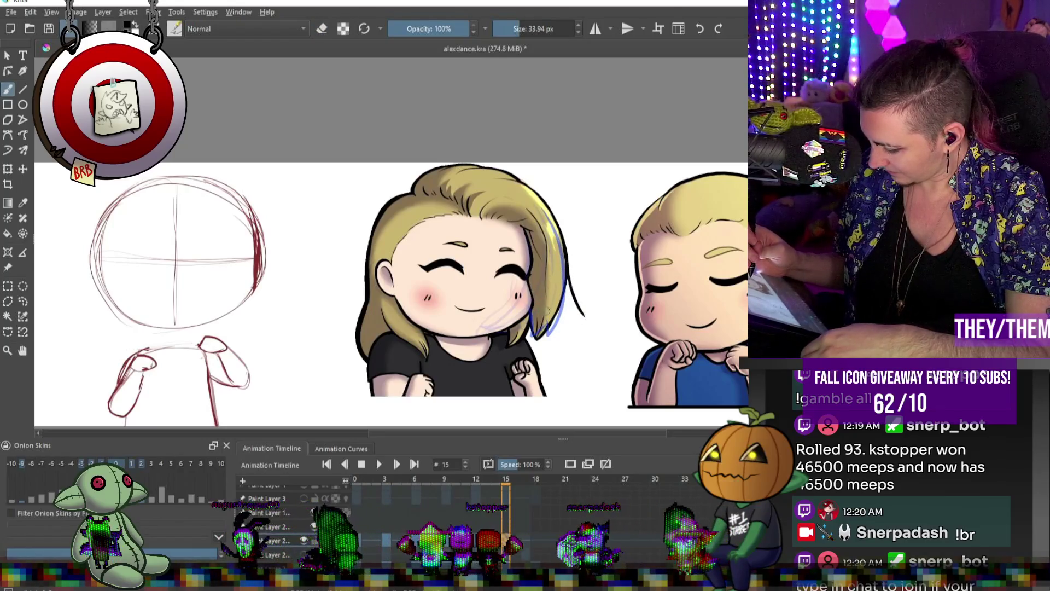
drag(560, 316, 593, 322)
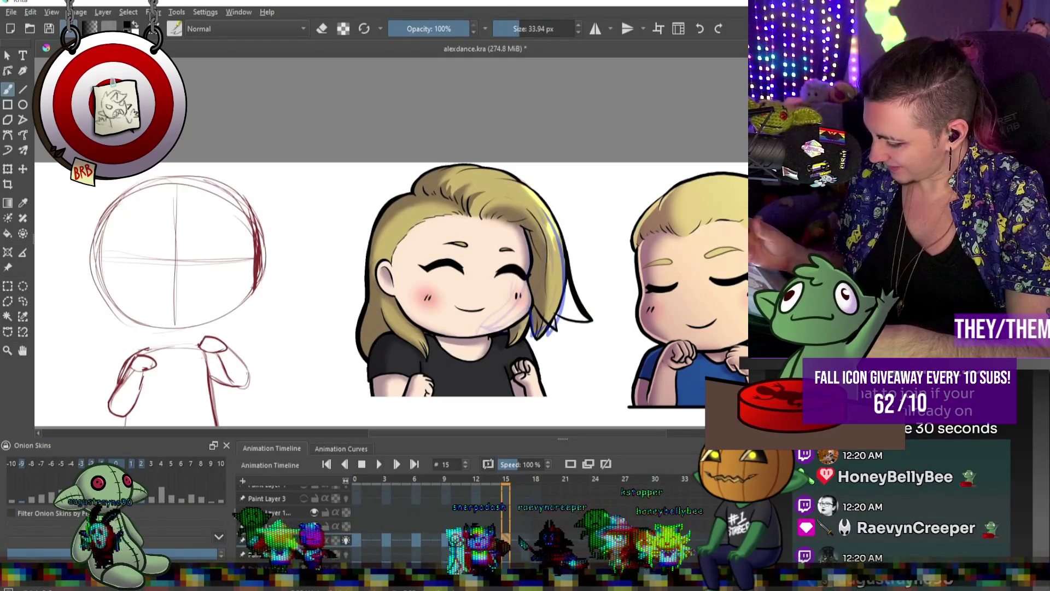
key(e)
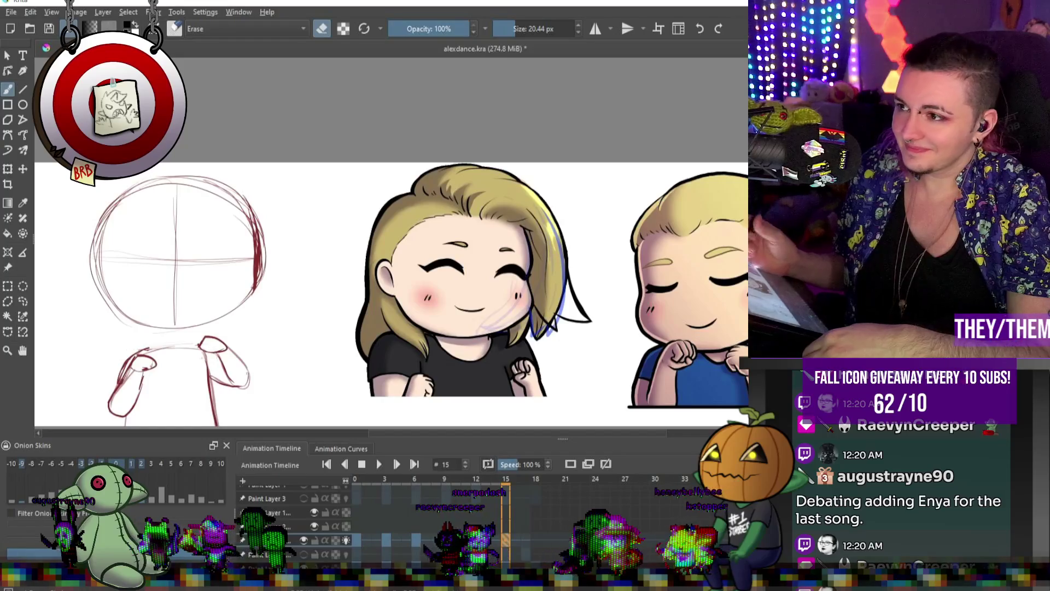
key(e)
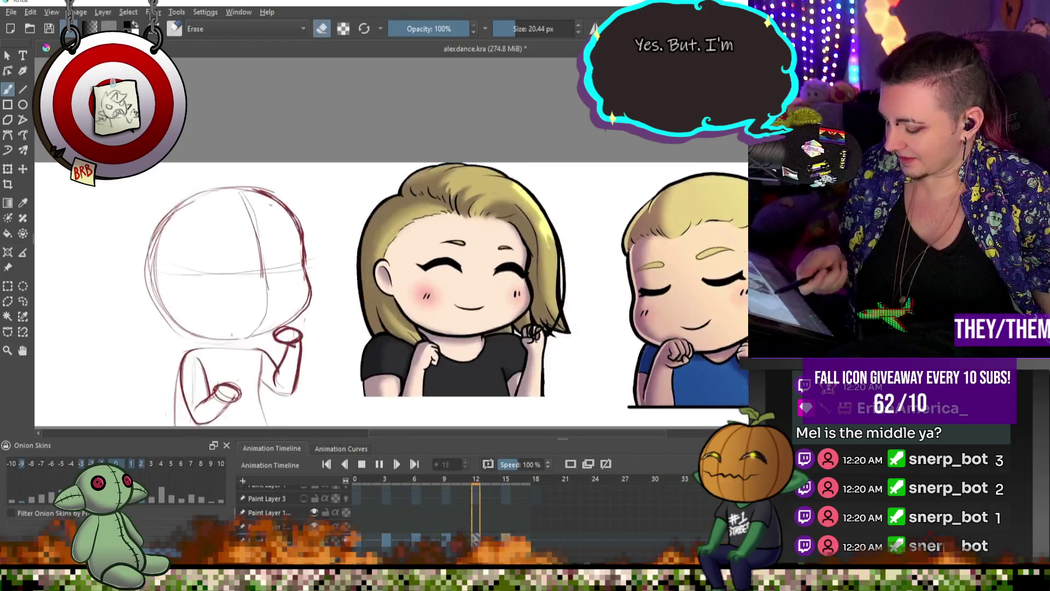
- Stop at frame 0, leave erase mode, and replay the animation with the new hair flick
key(e)
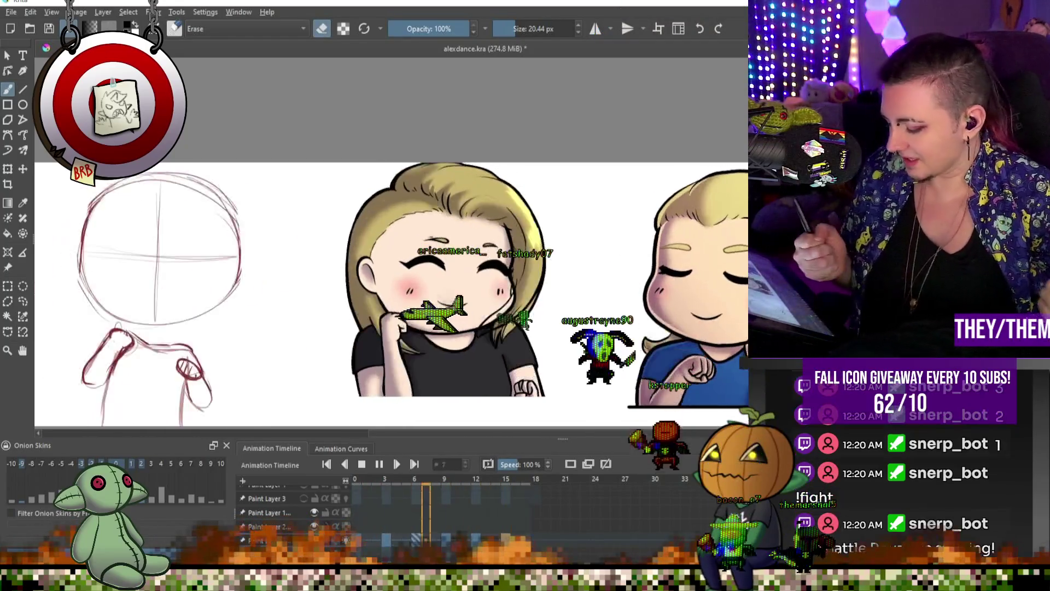
click(362, 464)
key(e)
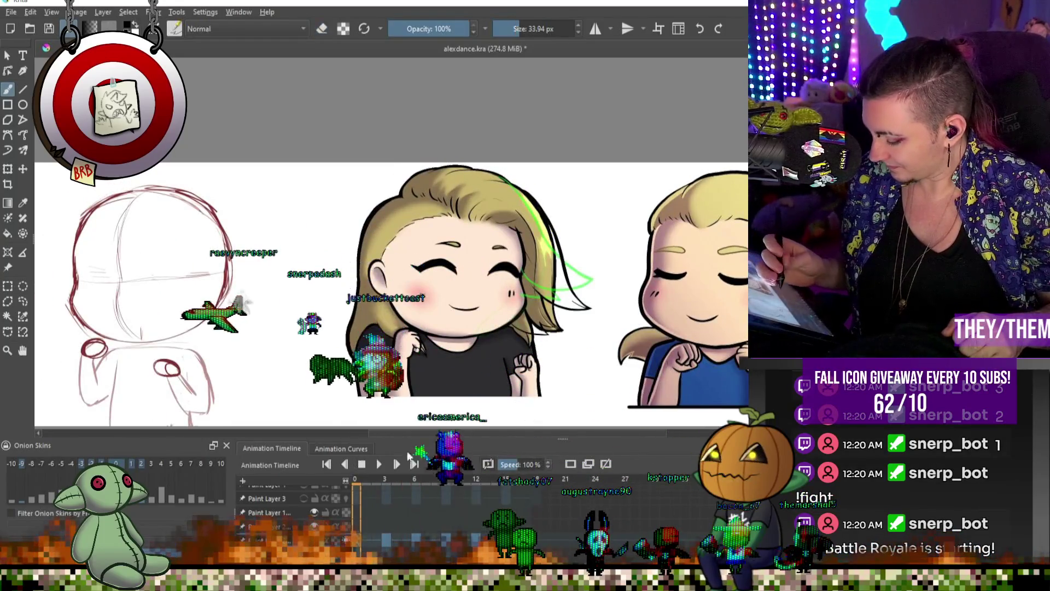
key(space)
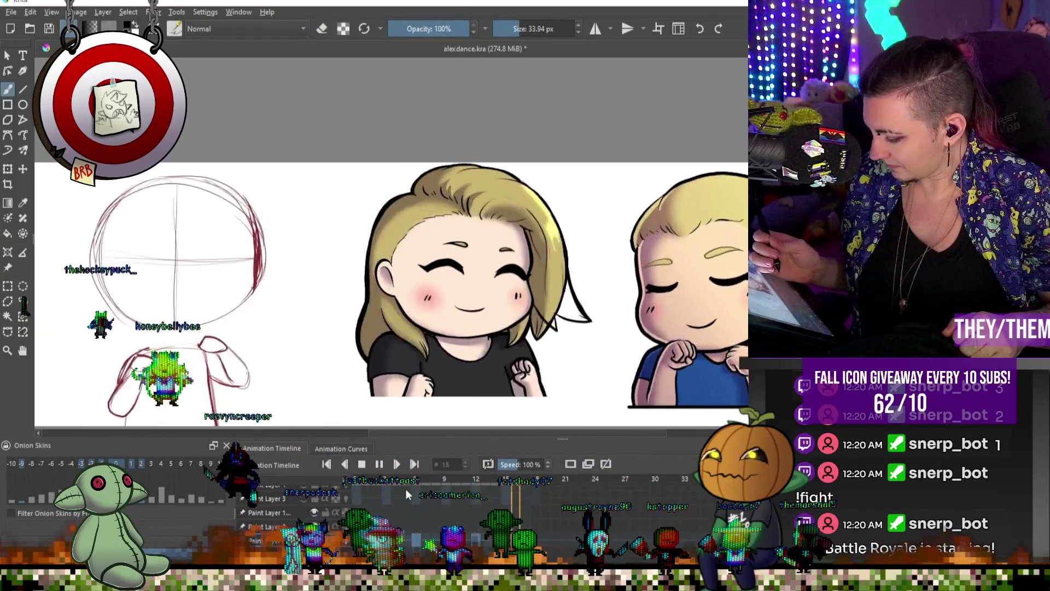